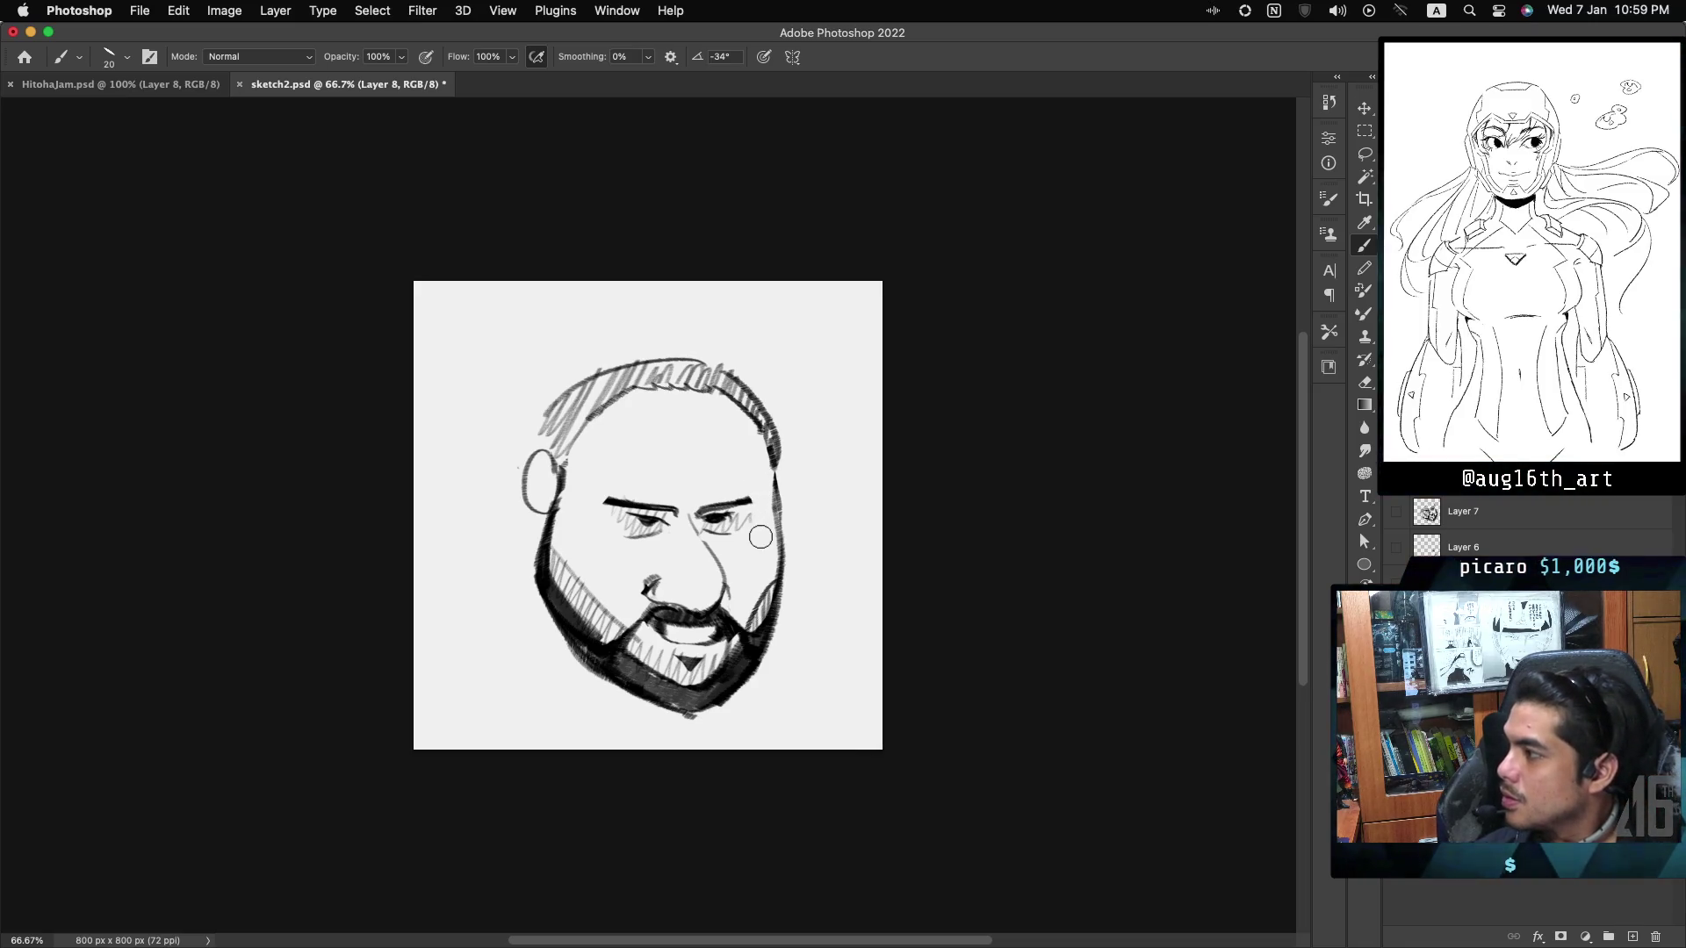
Add a small dash beside the right eye and a curved stroke at the left eye's corner.
{"action": "left_click_drag", "start_coordinate": [757, 532], "coordinate": [763, 539]}
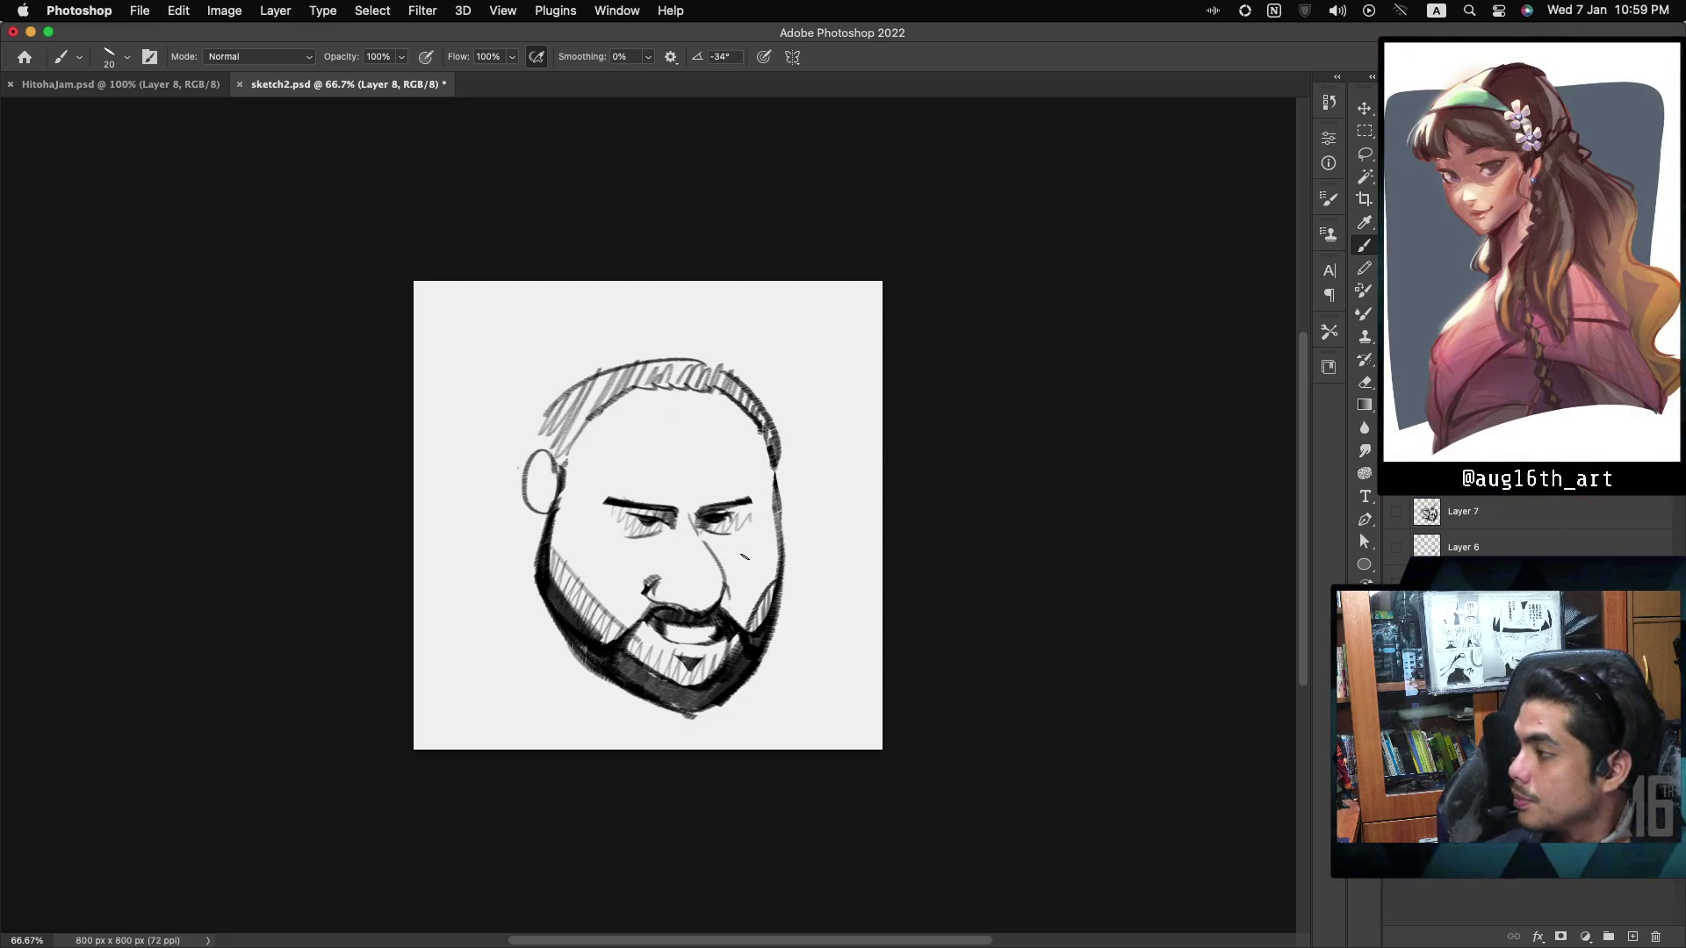
{"action": "left_click_drag", "start_coordinate": [616, 504], "coordinate": [632, 520]}
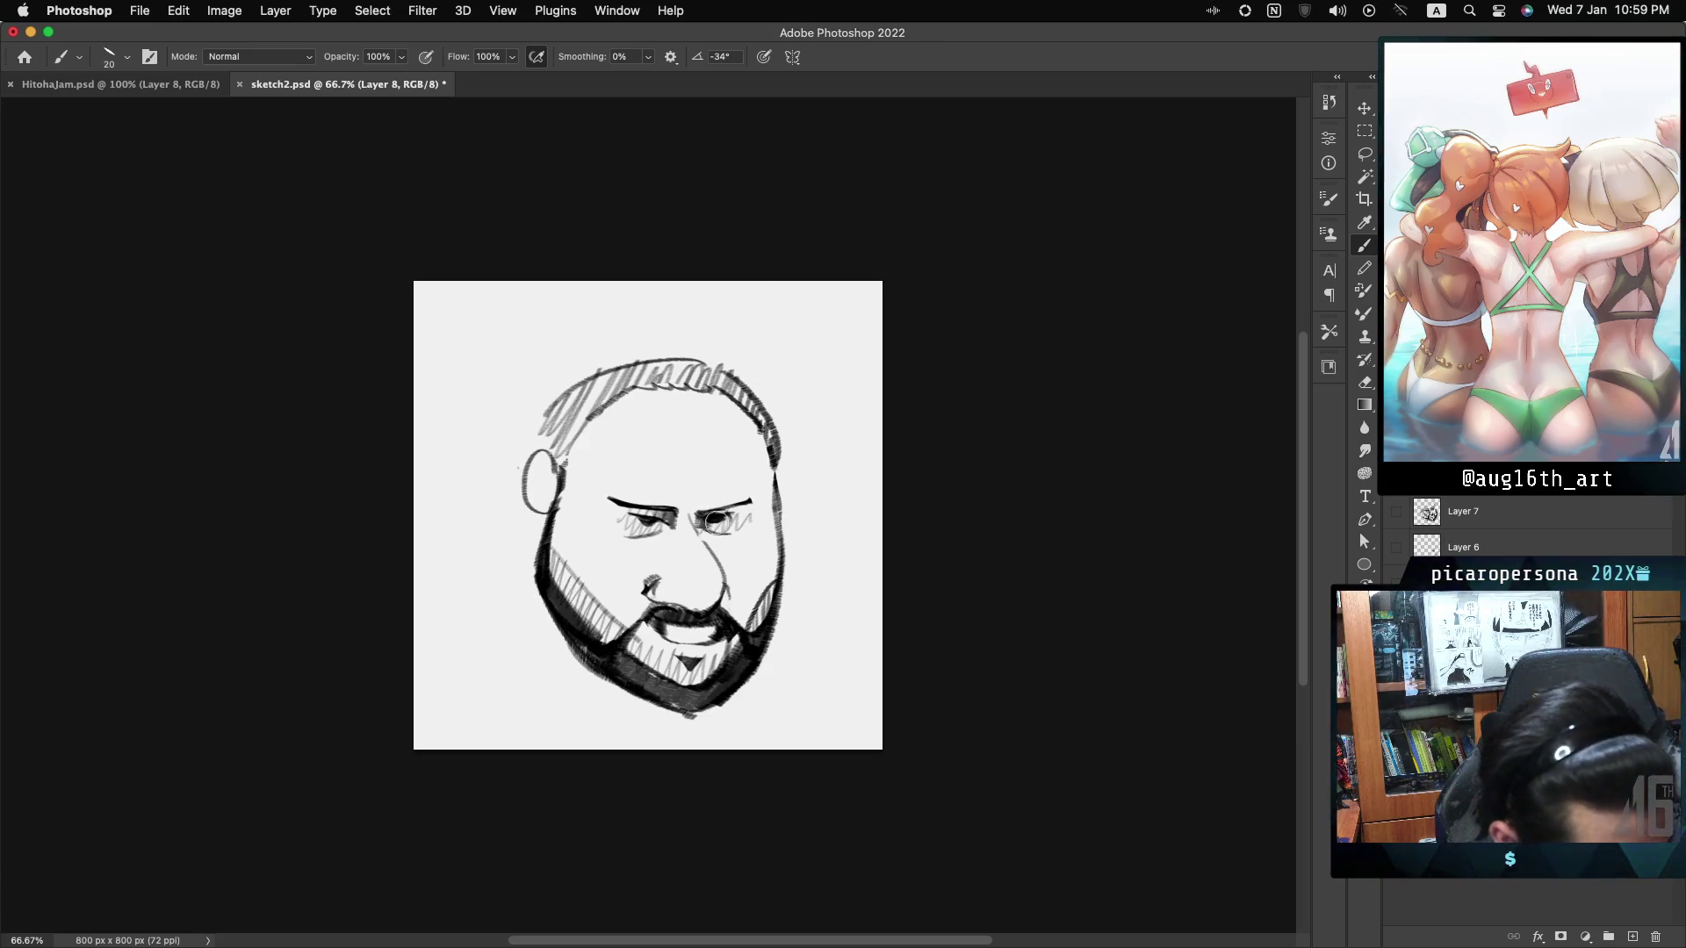
{"action": "key", "text": "ctrl+t"}
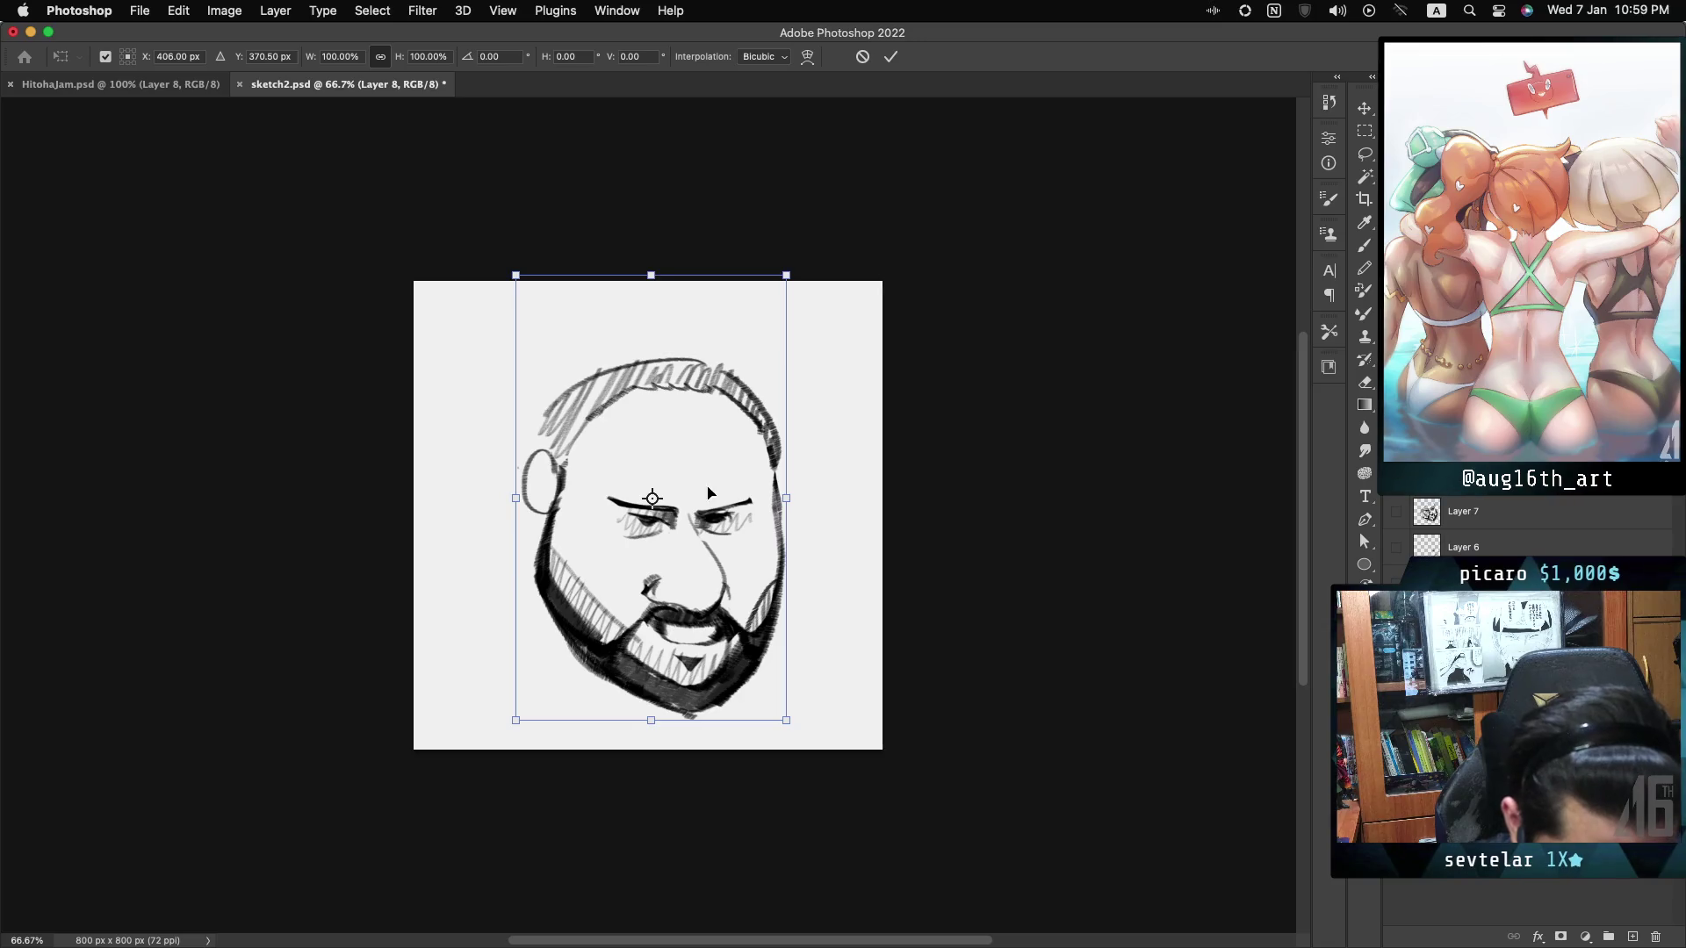
{"action": "right_click", "coordinate": [699, 531]}
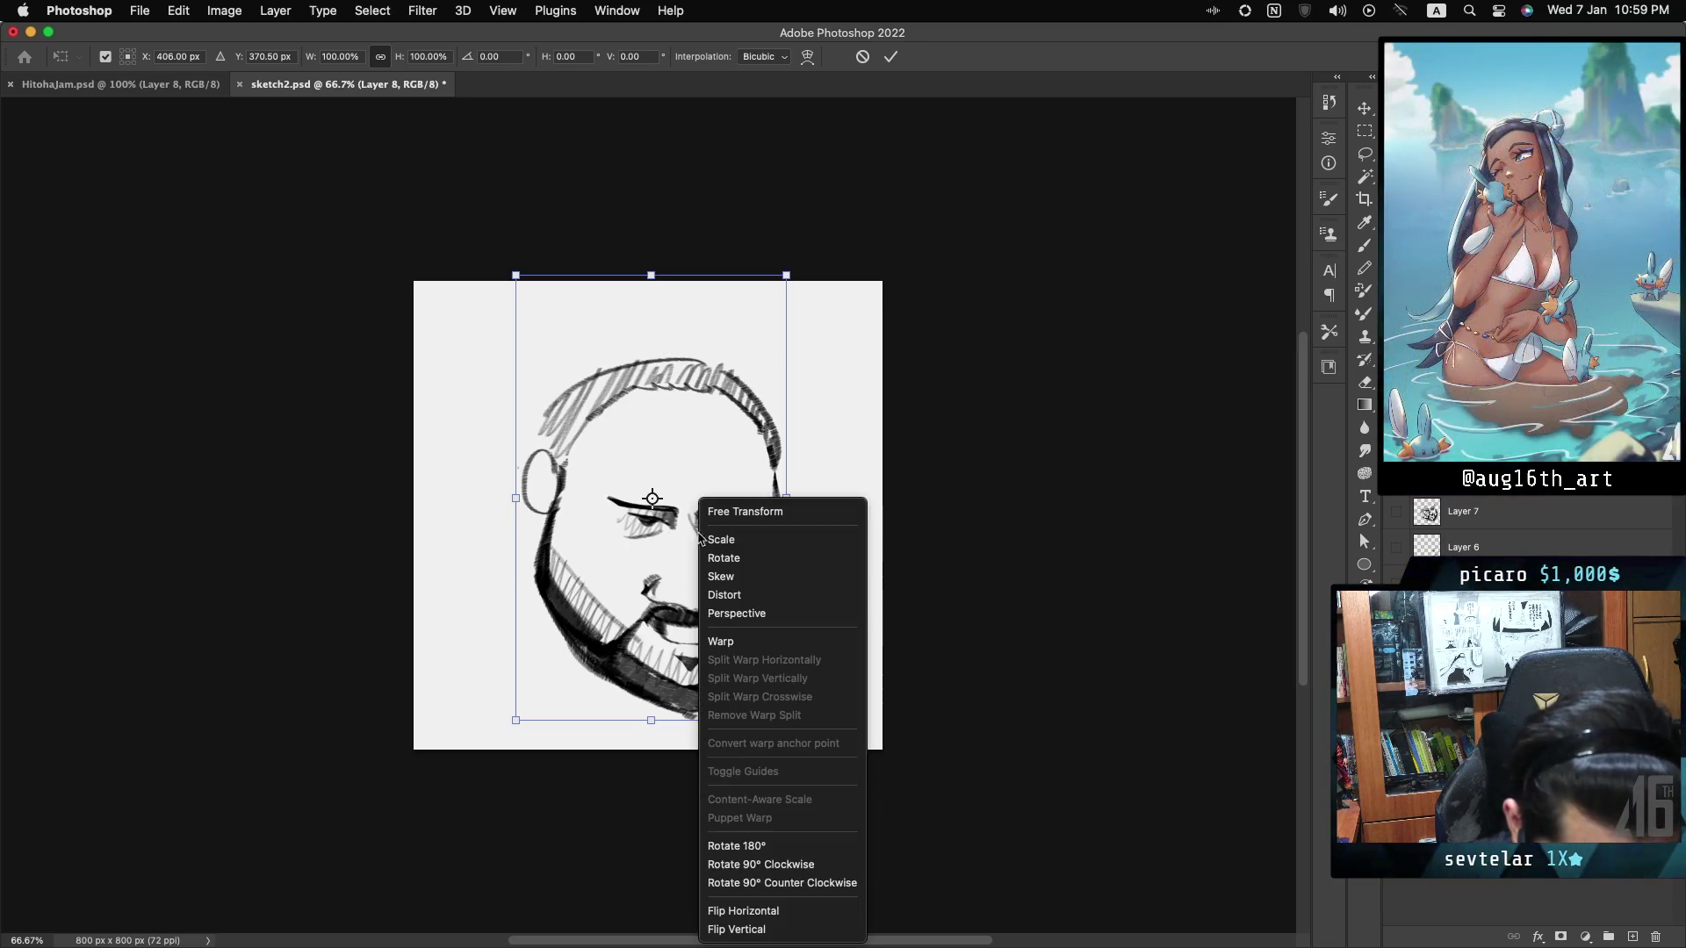
{"action": "left_click", "coordinate": [760, 643]}
{"action": "left_click_drag", "start_coordinate": [597, 676], "coordinate": [617, 659]}
{"action": "left_click_drag", "start_coordinate": [771, 671], "coordinate": [672, 668]}
{"action": "left_click_drag", "start_coordinate": [755, 369], "coordinate": [799, 365]}
{"action": "mouse_move", "coordinate": [632, 360]}
{"action": "left_mouse_down"}
{"action": "mouse_move", "coordinate": [621, 316]}
{"action": "mouse_move", "coordinate": [698, 525]}
{"action": "mouse_move", "coordinate": [601, 649]}
{"action": "mouse_move", "coordinate": [778, 619]}
{"action": "mouse_move", "coordinate": [679, 622]}
{"action": "mouse_move", "coordinate": [740, 551]}
{"action": "mouse_move", "coordinate": [781, 369]}
{"action": "left_mouse_up"}
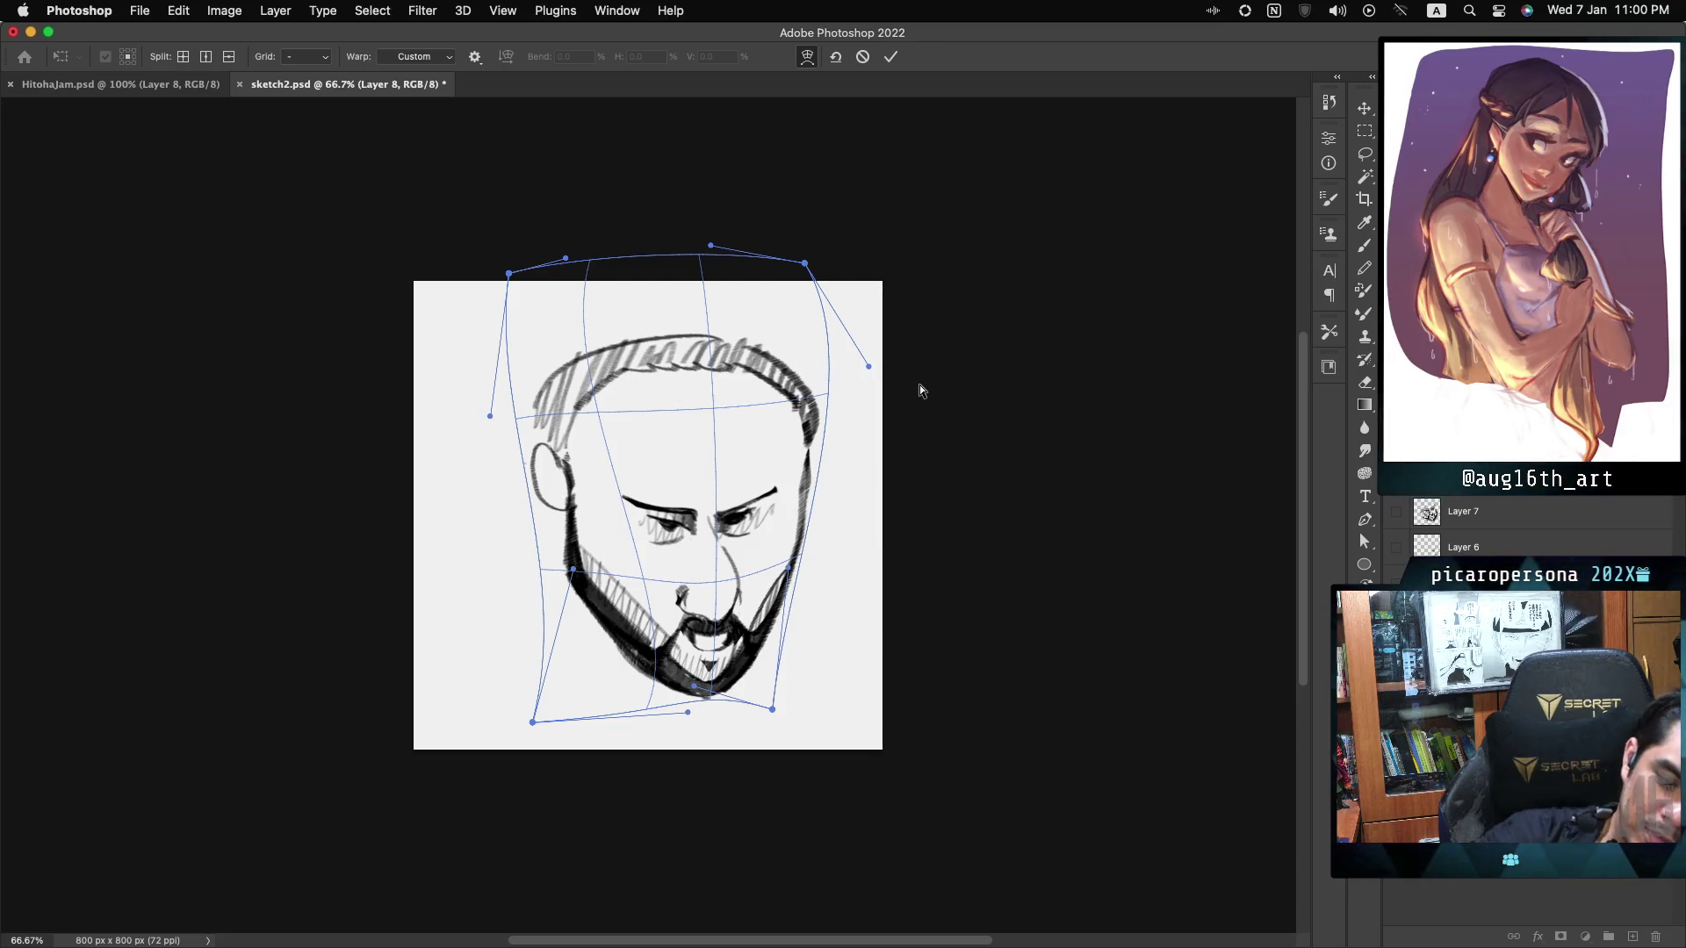
{"action": "left_click", "coordinate": [863, 58]}
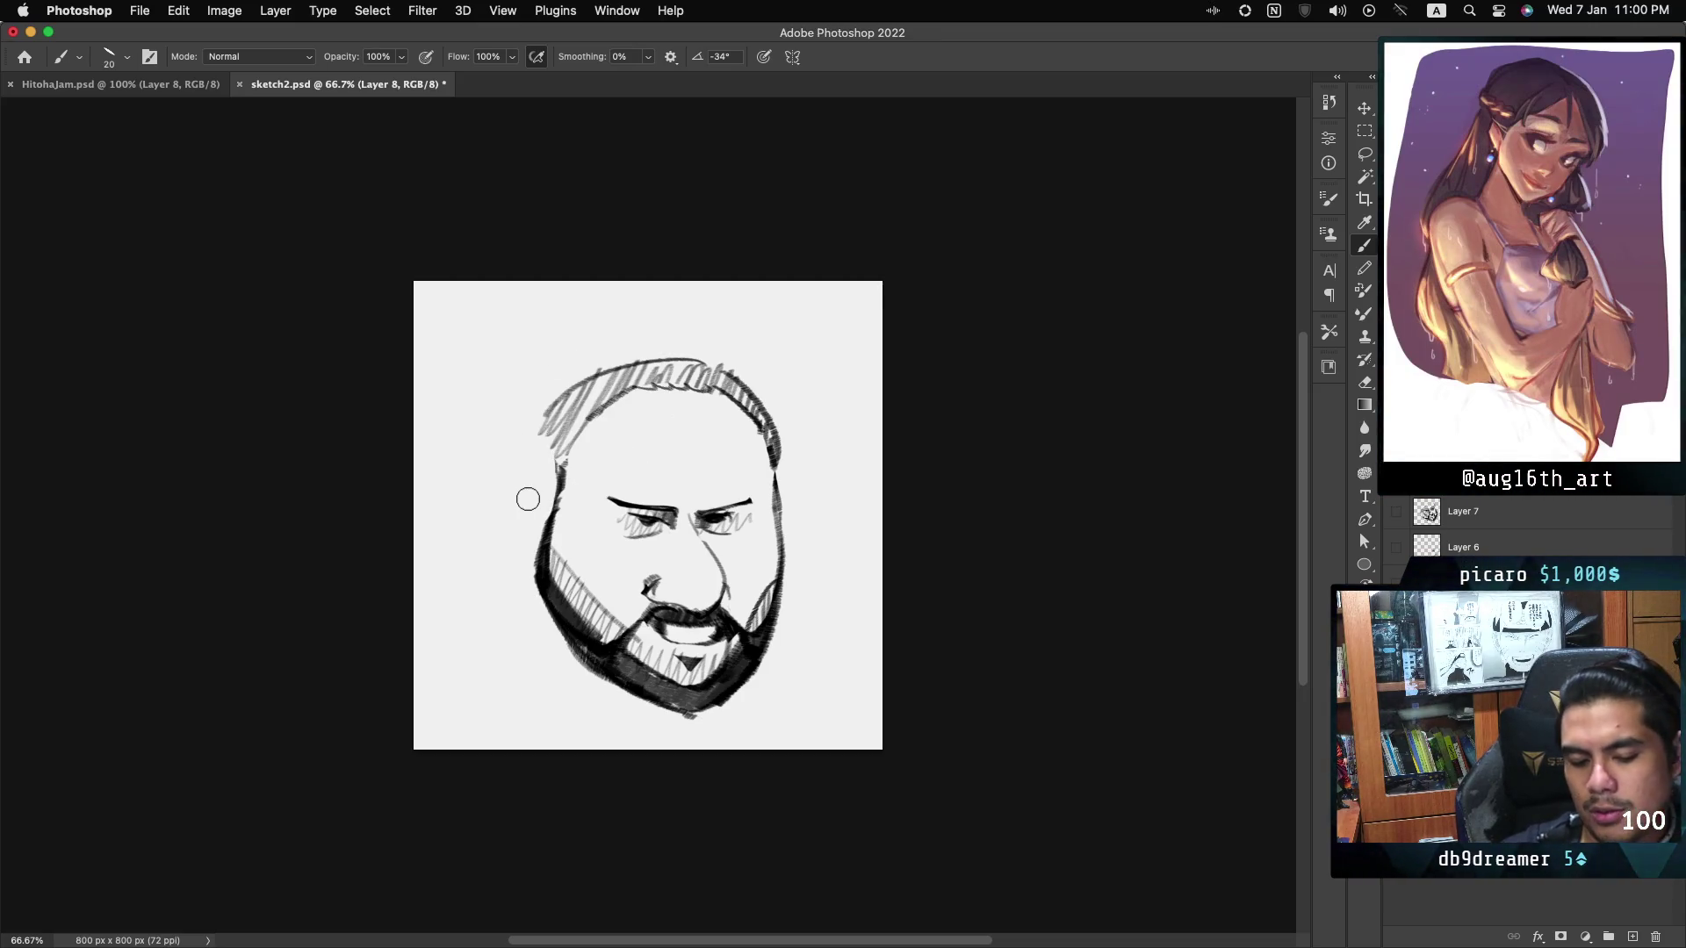
Draw hair strands down both sides of the face, ending in outward curls.
{"action": "left_click_drag", "start_coordinate": [530, 481], "coordinate": [524, 576]}
{"action": "left_click_drag", "start_coordinate": [558, 453], "coordinate": [548, 515]}
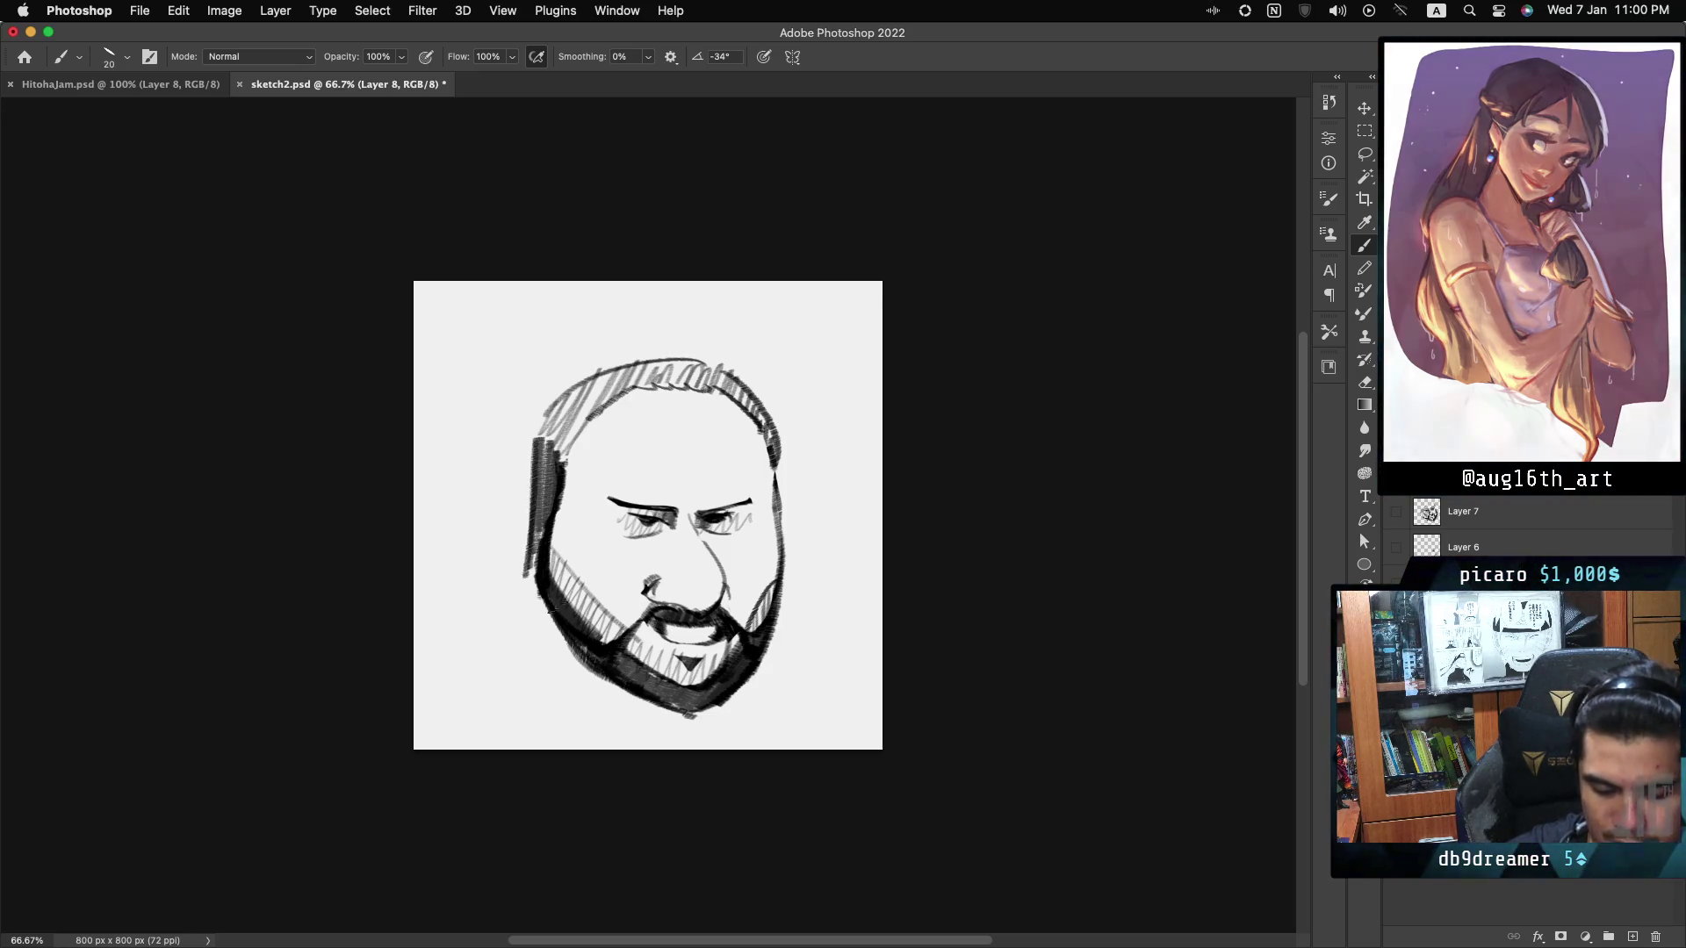
{"action": "left_click_drag", "start_coordinate": [778, 448], "coordinate": [796, 580]}
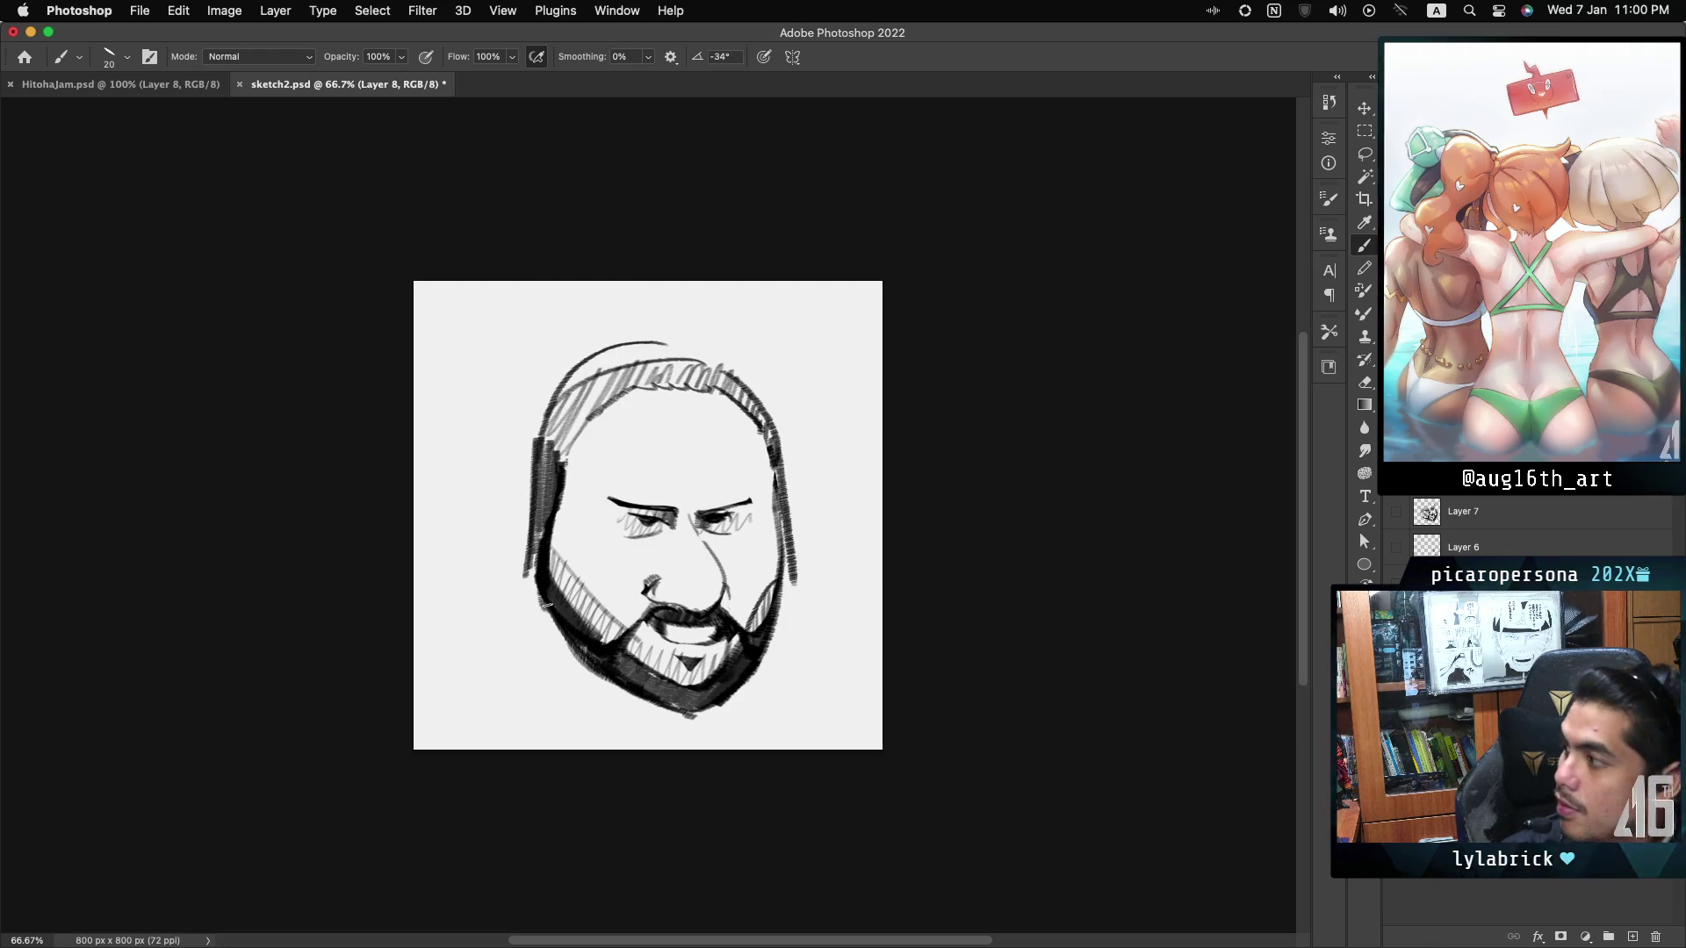
{"action": "mouse_move", "coordinate": [533, 526]}
{"action": "left_mouse_down"}
{"action": "mouse_move", "coordinate": [479, 634]}
{"action": "mouse_move", "coordinate": [464, 619]}
{"action": "mouse_move", "coordinate": [494, 639]}
{"action": "left_mouse_up"}
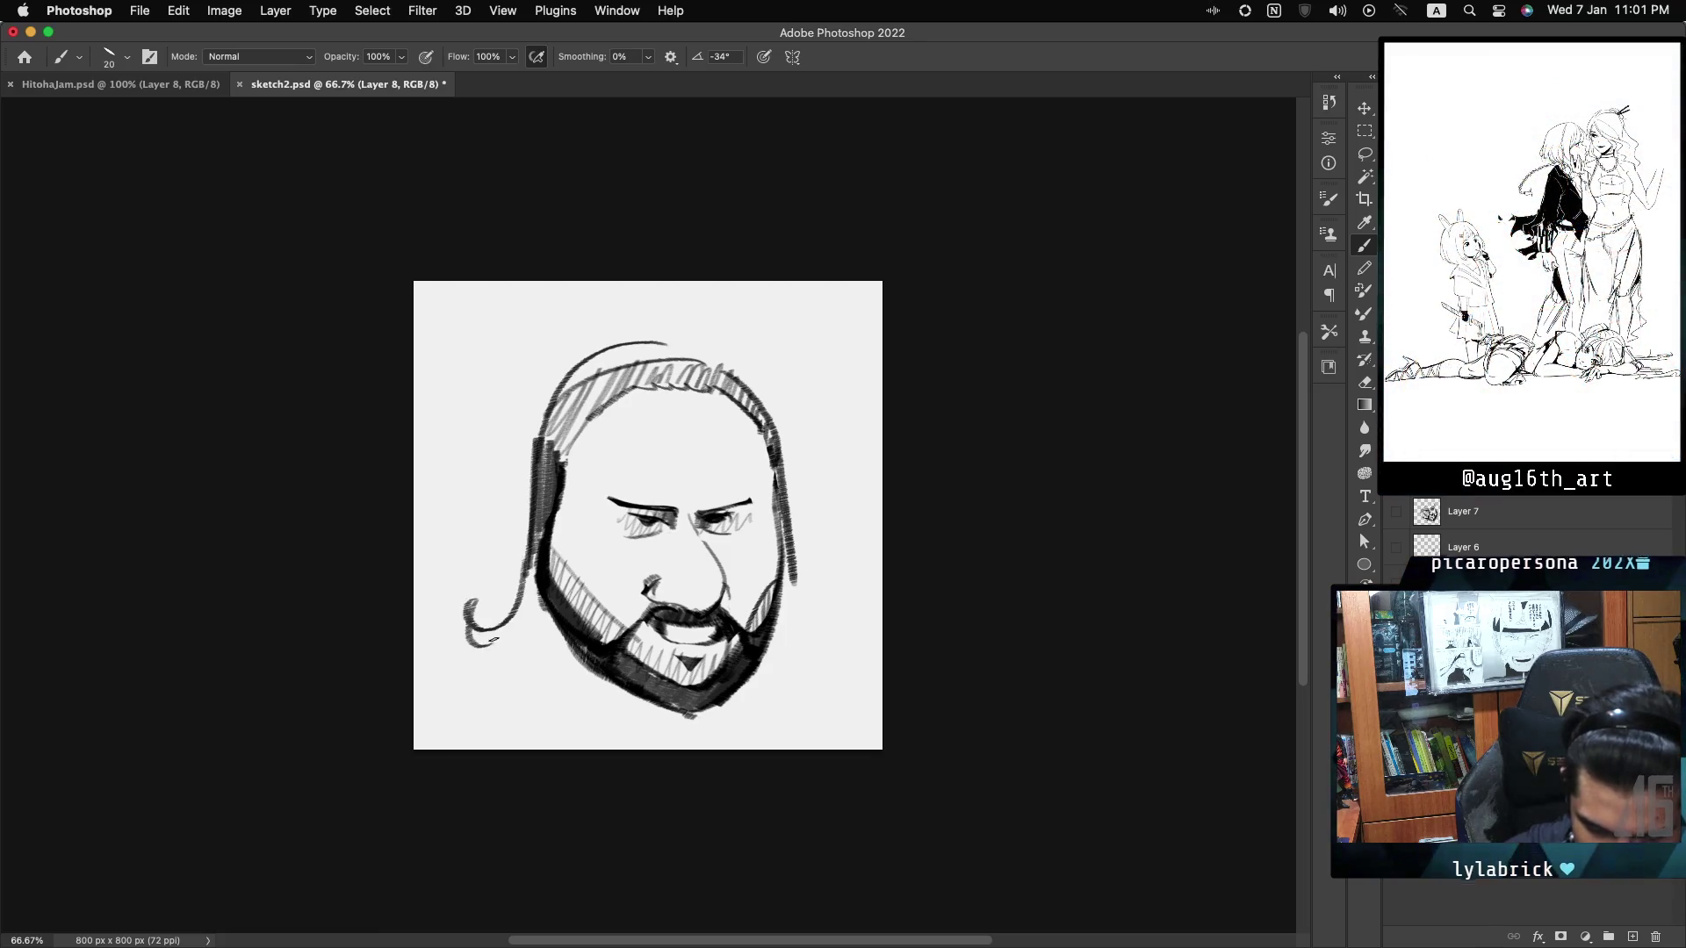
{"action": "mouse_move", "coordinate": [798, 558]}
{"action": "left_mouse_down"}
{"action": "mouse_move", "coordinate": [795, 607]}
{"action": "mouse_move", "coordinate": [825, 597]}
{"action": "mouse_move", "coordinate": [781, 629]}
{"action": "left_mouse_up"}
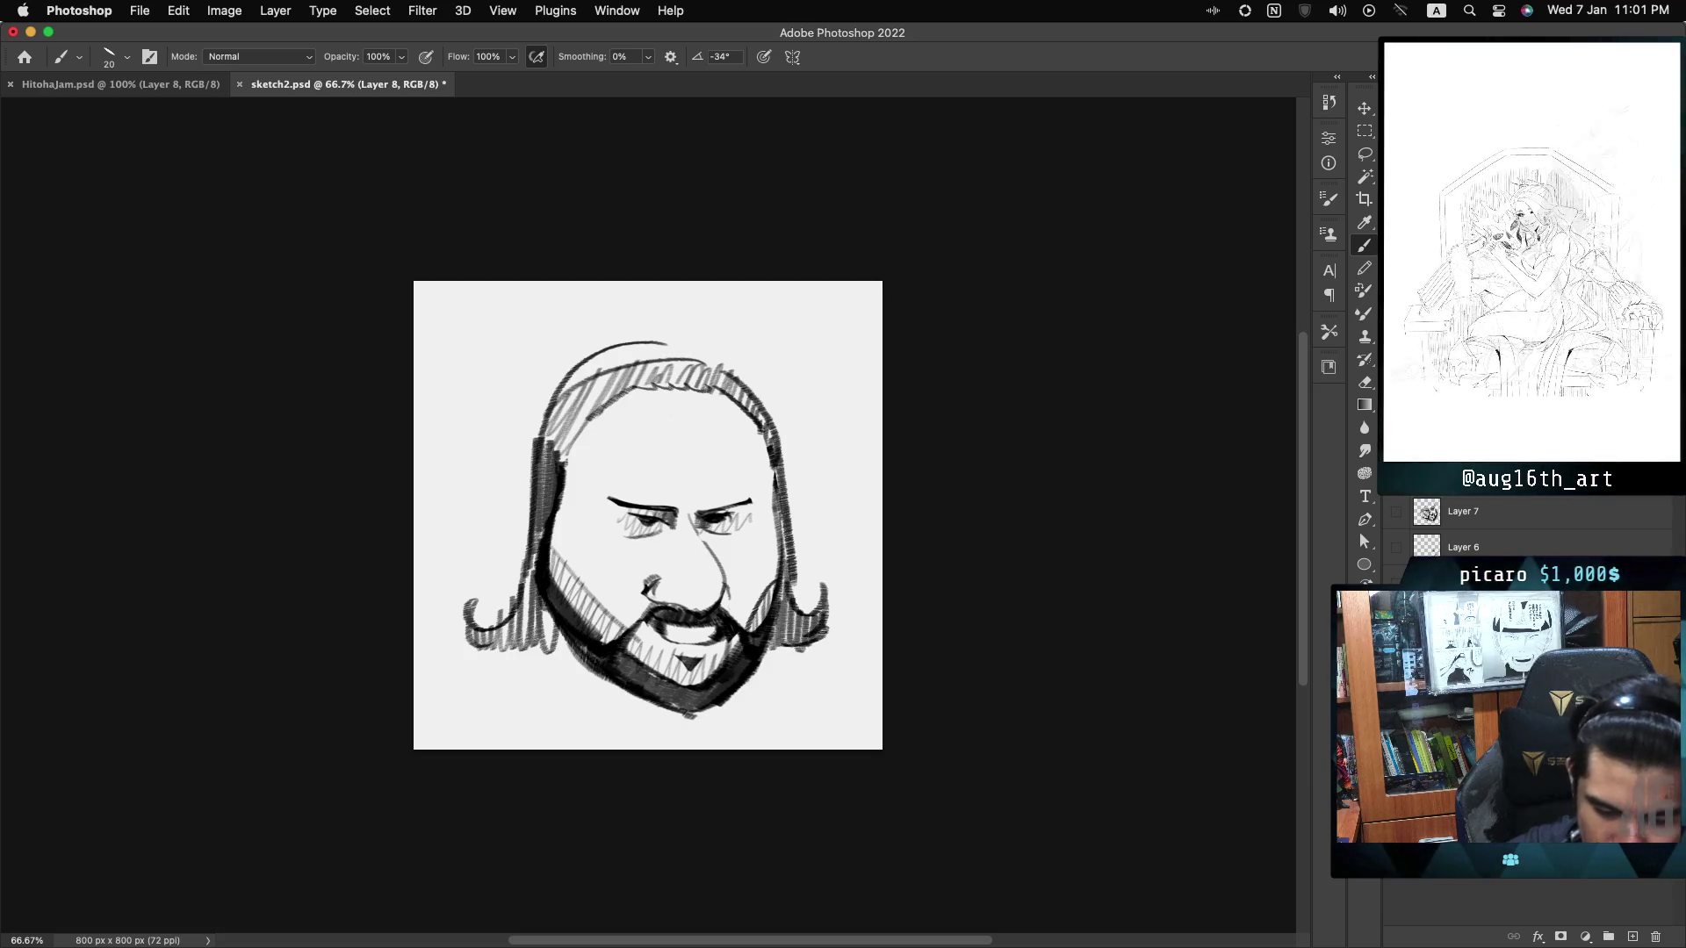
Replace the old left ear loop with wider oval ear cups on both sides.
{"action": "key", "text": "ctrl+z"}
{"action": "left_click_drag", "start_coordinate": [537, 480], "coordinate": [544, 518]}
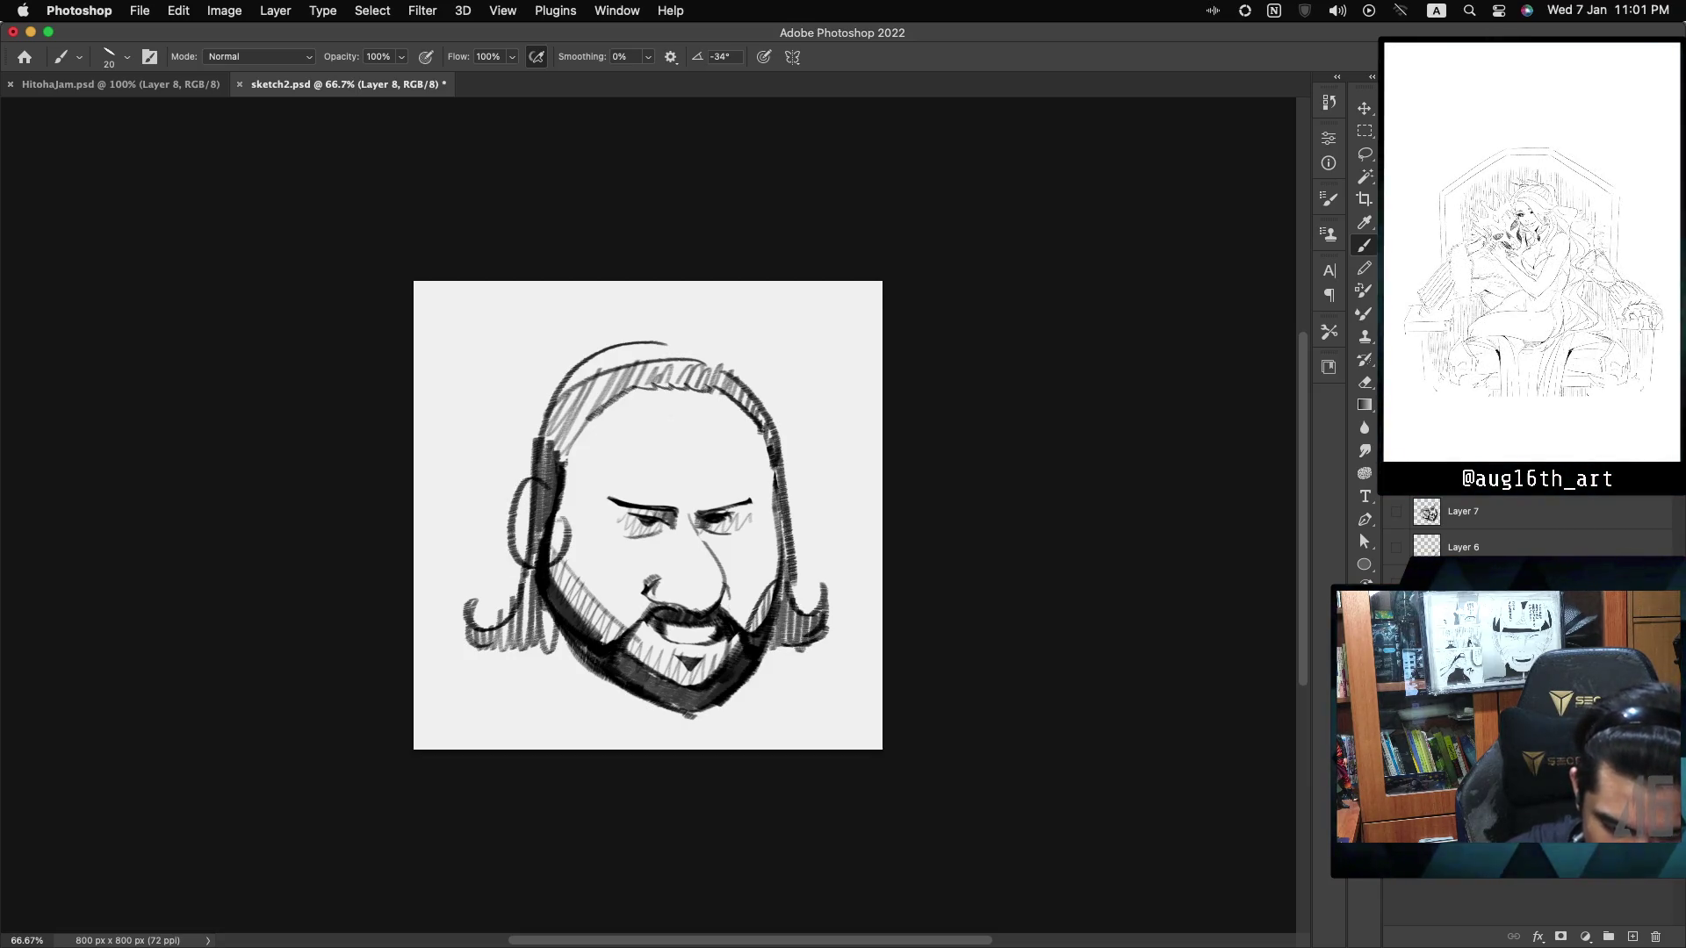
{"action": "left_click_drag", "start_coordinate": [794, 502], "coordinate": [801, 567]}
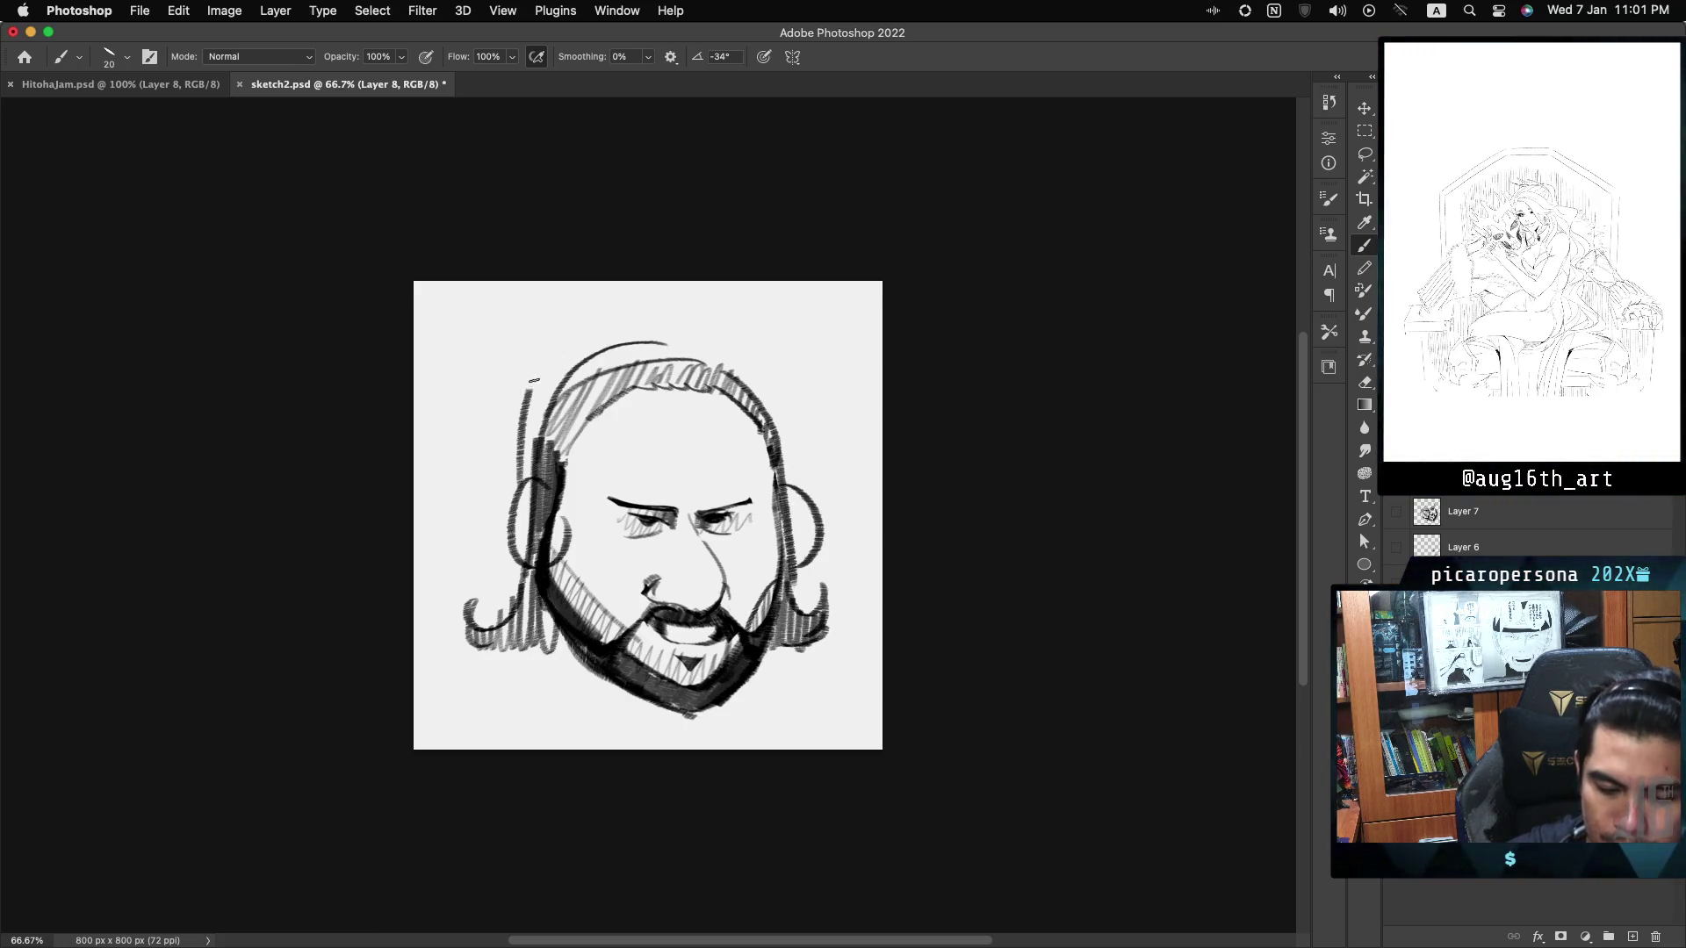
Hatch both ear cups, the head sides and the headband arc with dark strokes.
{"action": "left_click_drag", "start_coordinate": [770, 351], "coordinate": [803, 489]}
{"action": "left_click_drag", "start_coordinate": [518, 520], "coordinate": [537, 565]}
{"action": "left_click_drag", "start_coordinate": [788, 494], "coordinate": [815, 566]}
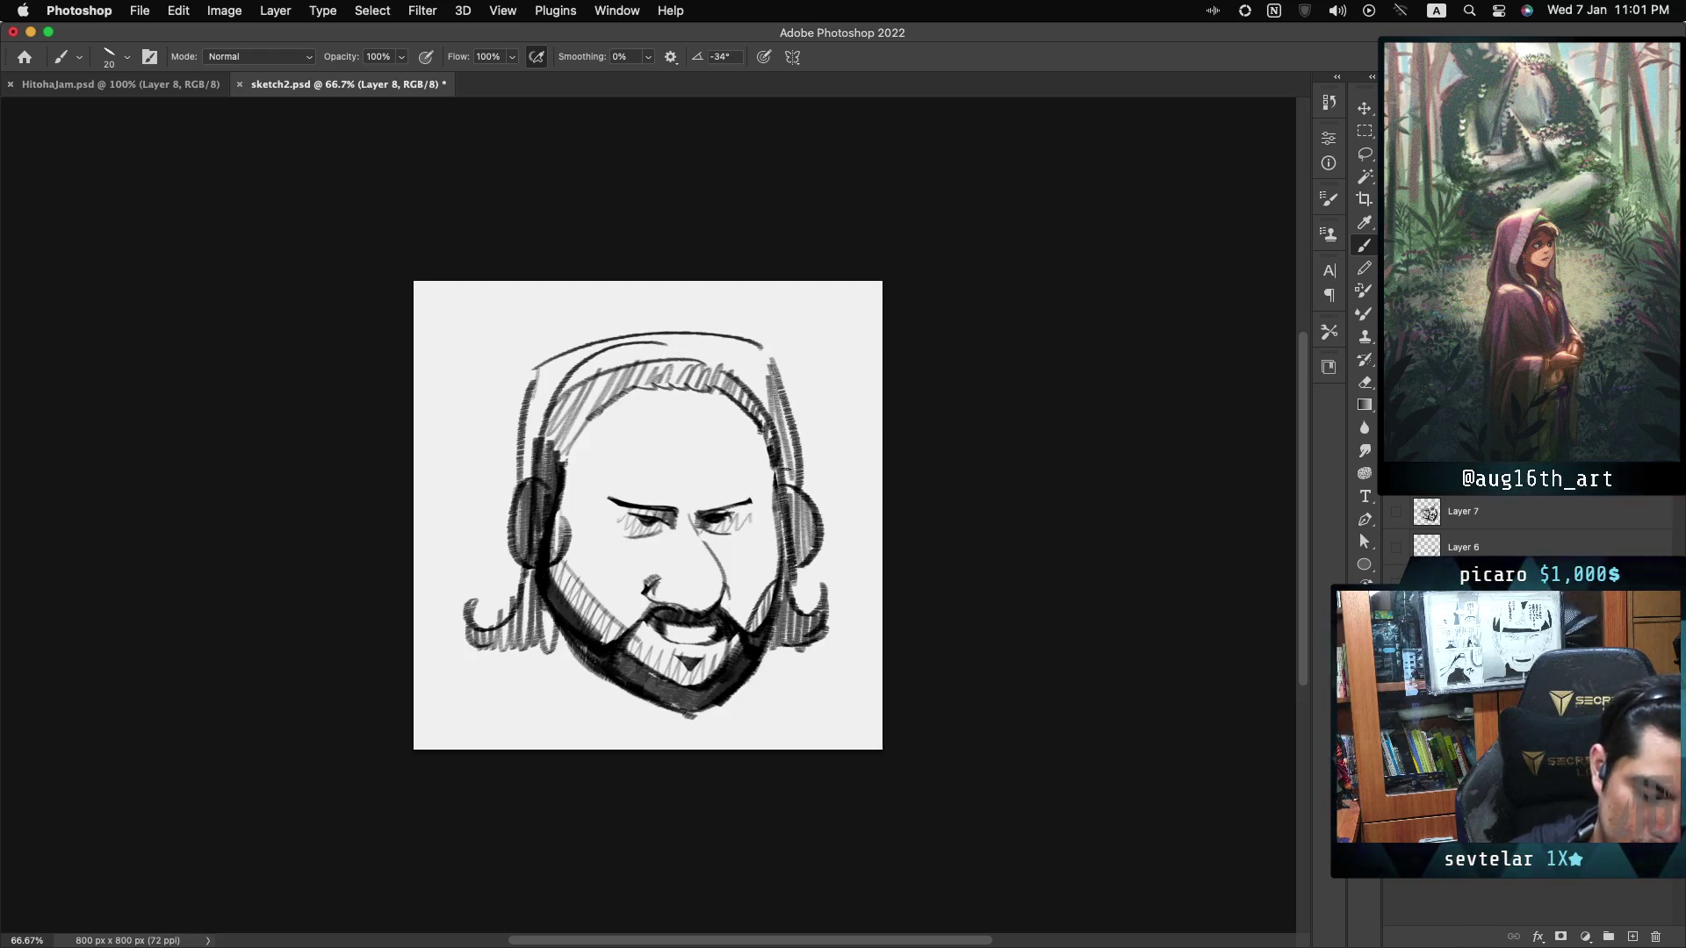
{"action": "left_click_drag", "start_coordinate": [773, 387], "coordinate": [790, 474]}
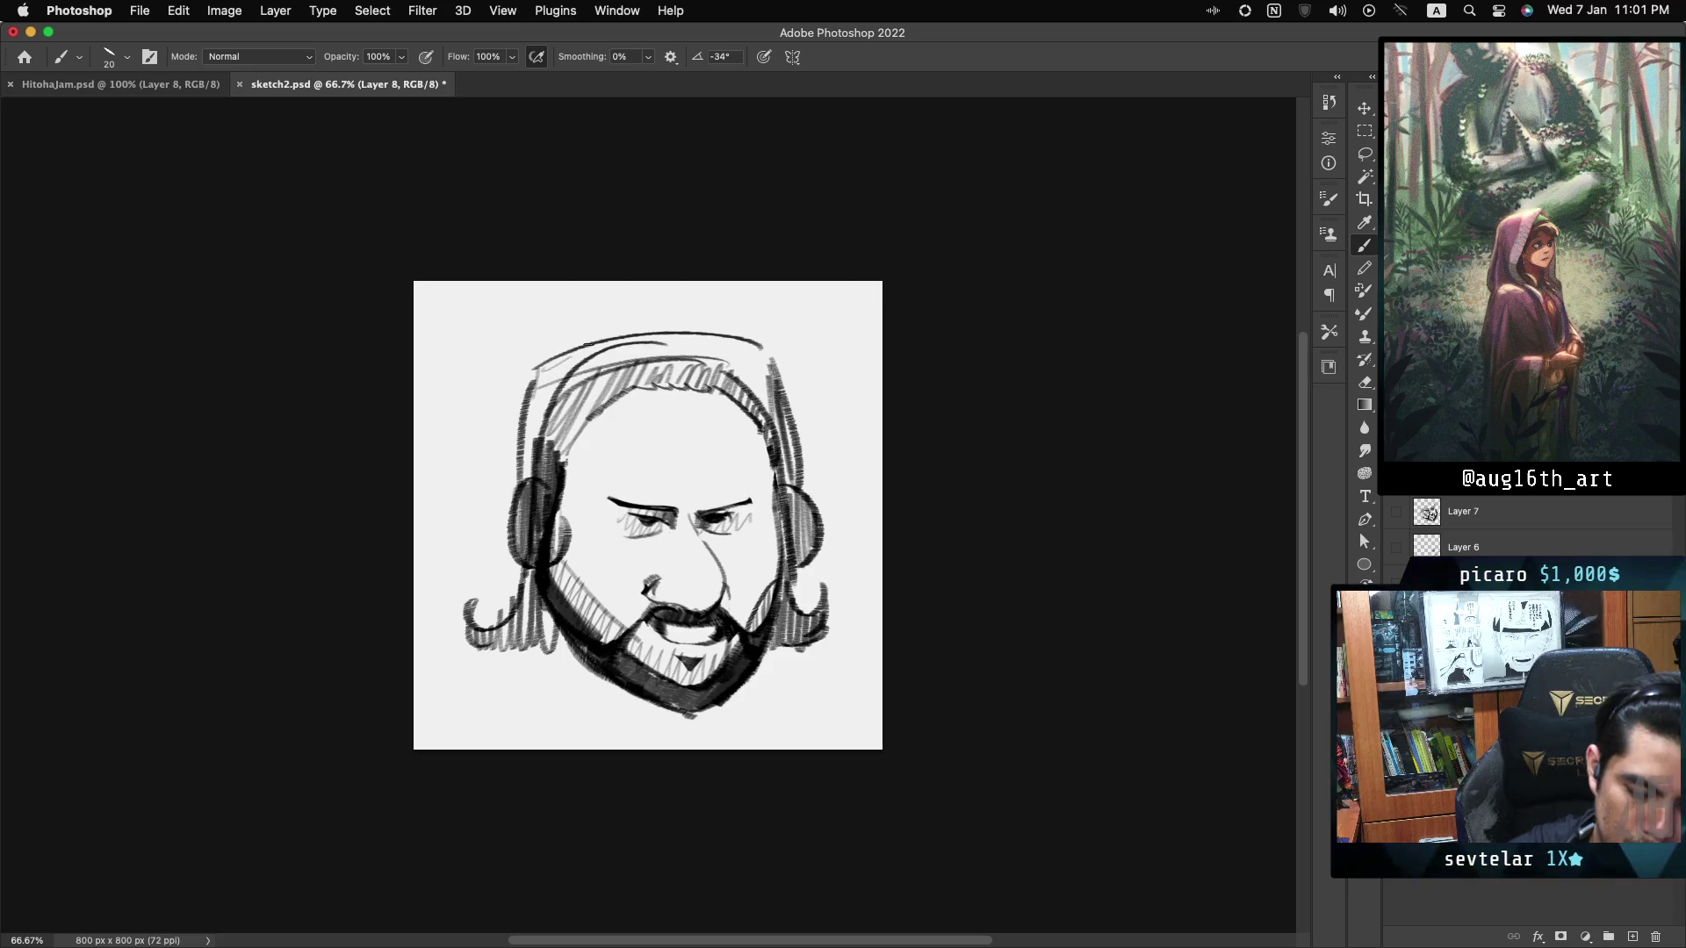
{"action": "left_click_drag", "start_coordinate": [599, 362], "coordinate": [722, 345]}
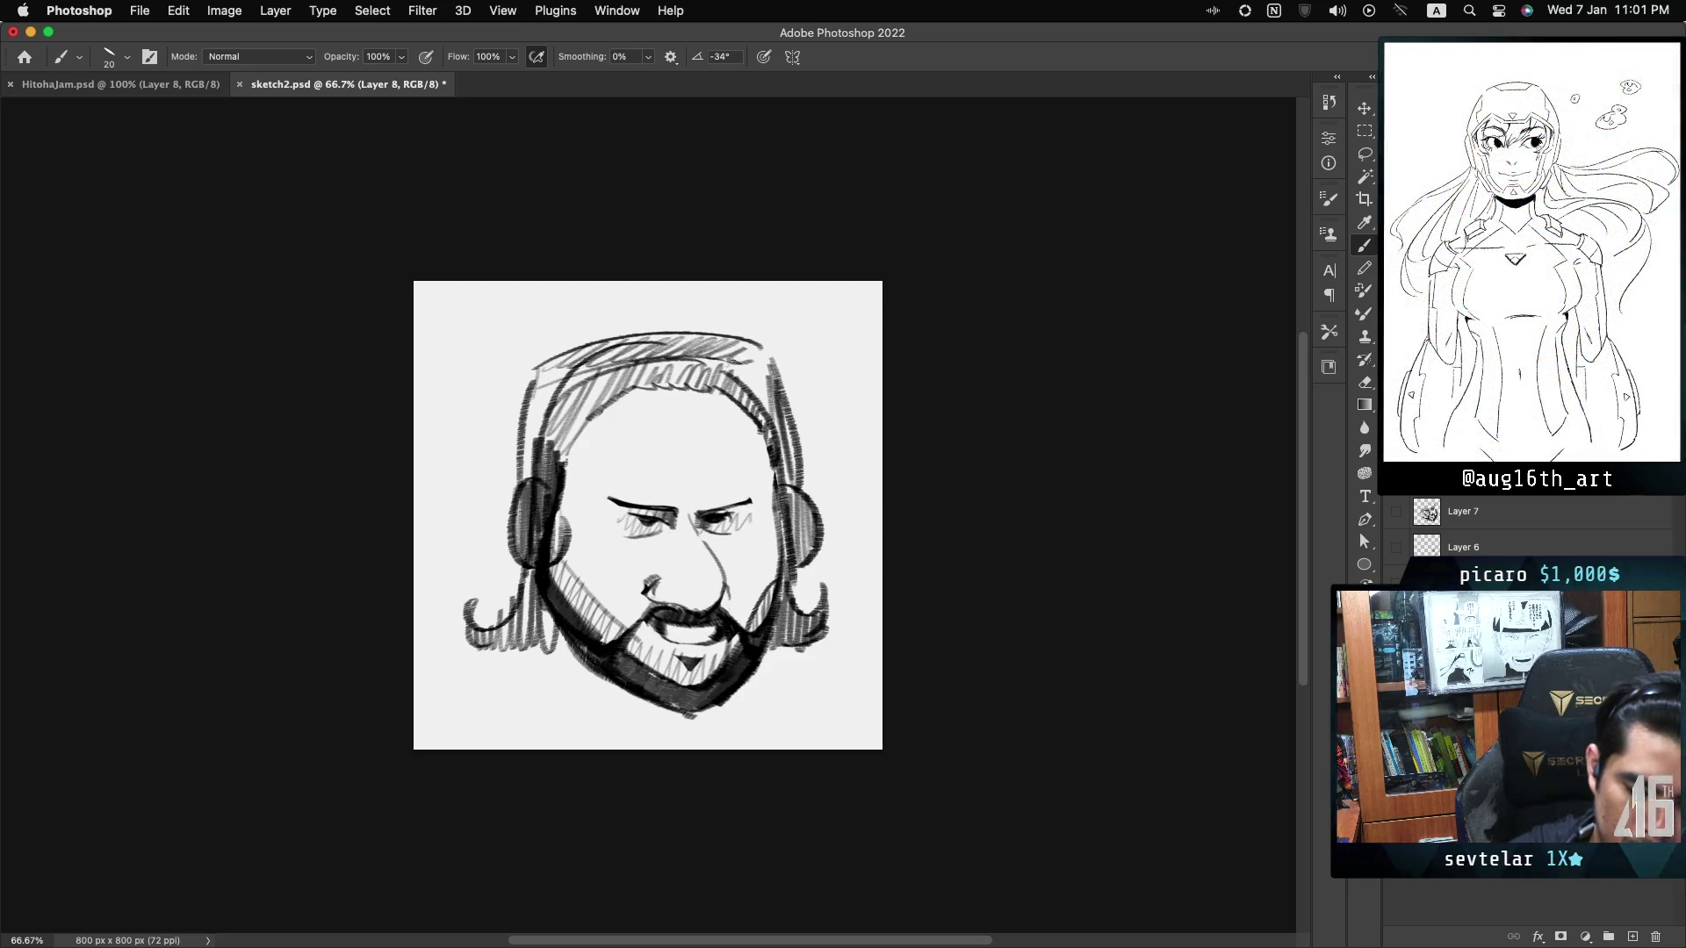
{"action": "left_click_drag", "start_coordinate": [539, 384], "coordinate": [523, 483]}
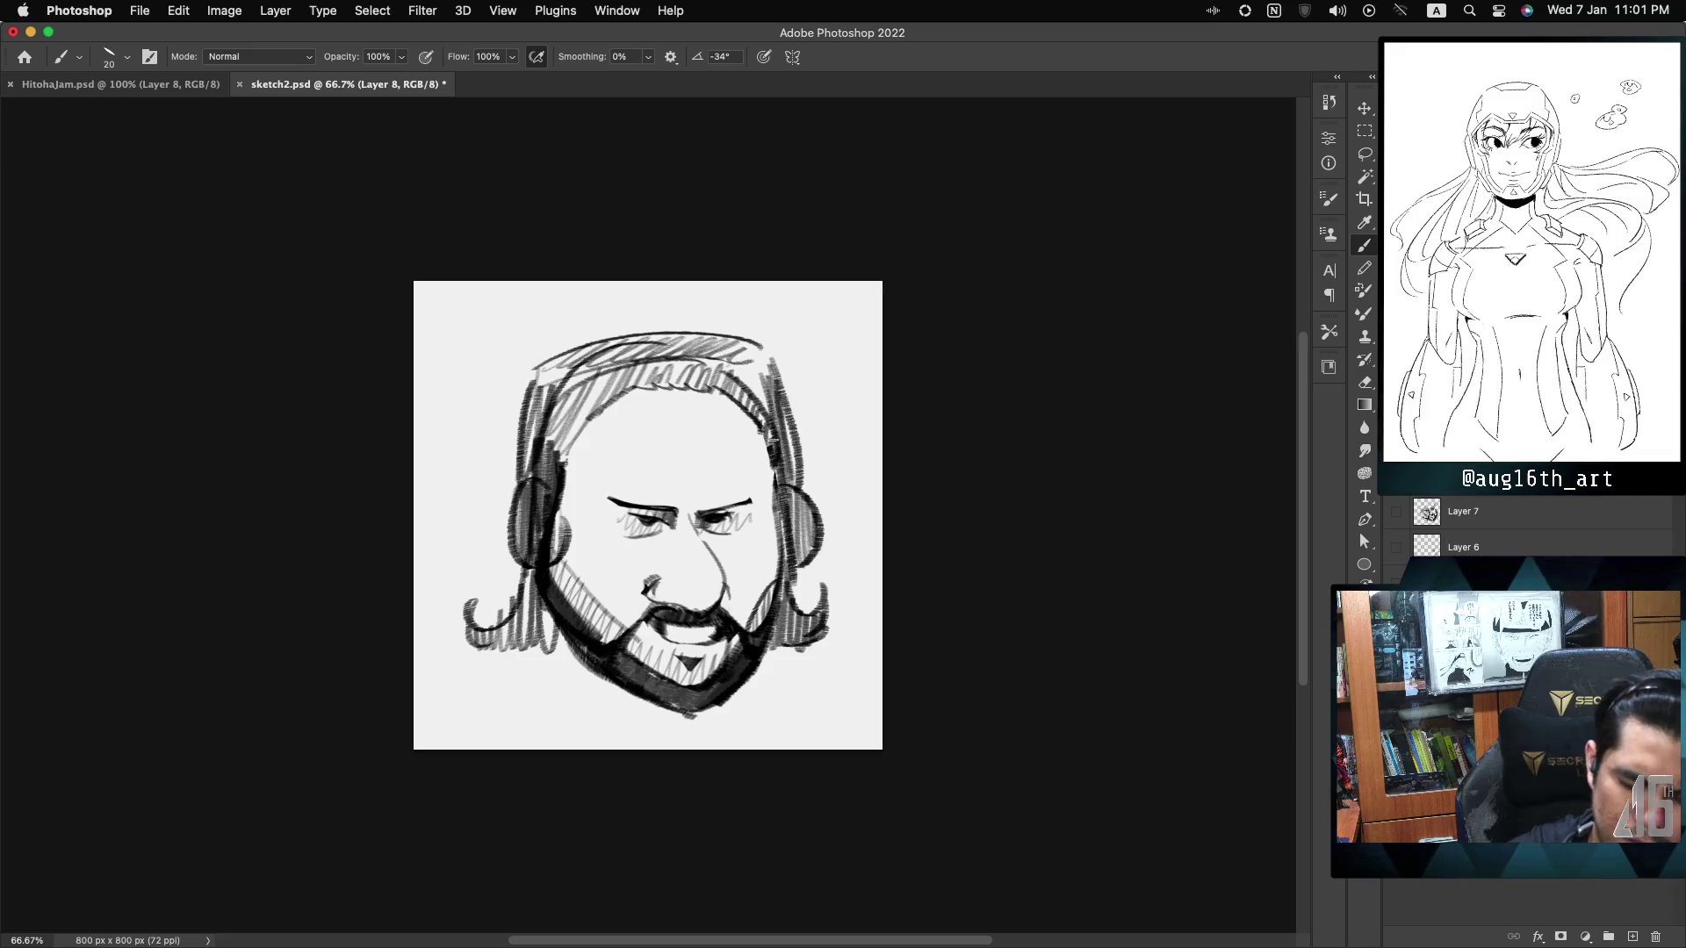
{"action": "left_click_drag", "start_coordinate": [771, 360], "coordinate": [778, 506]}
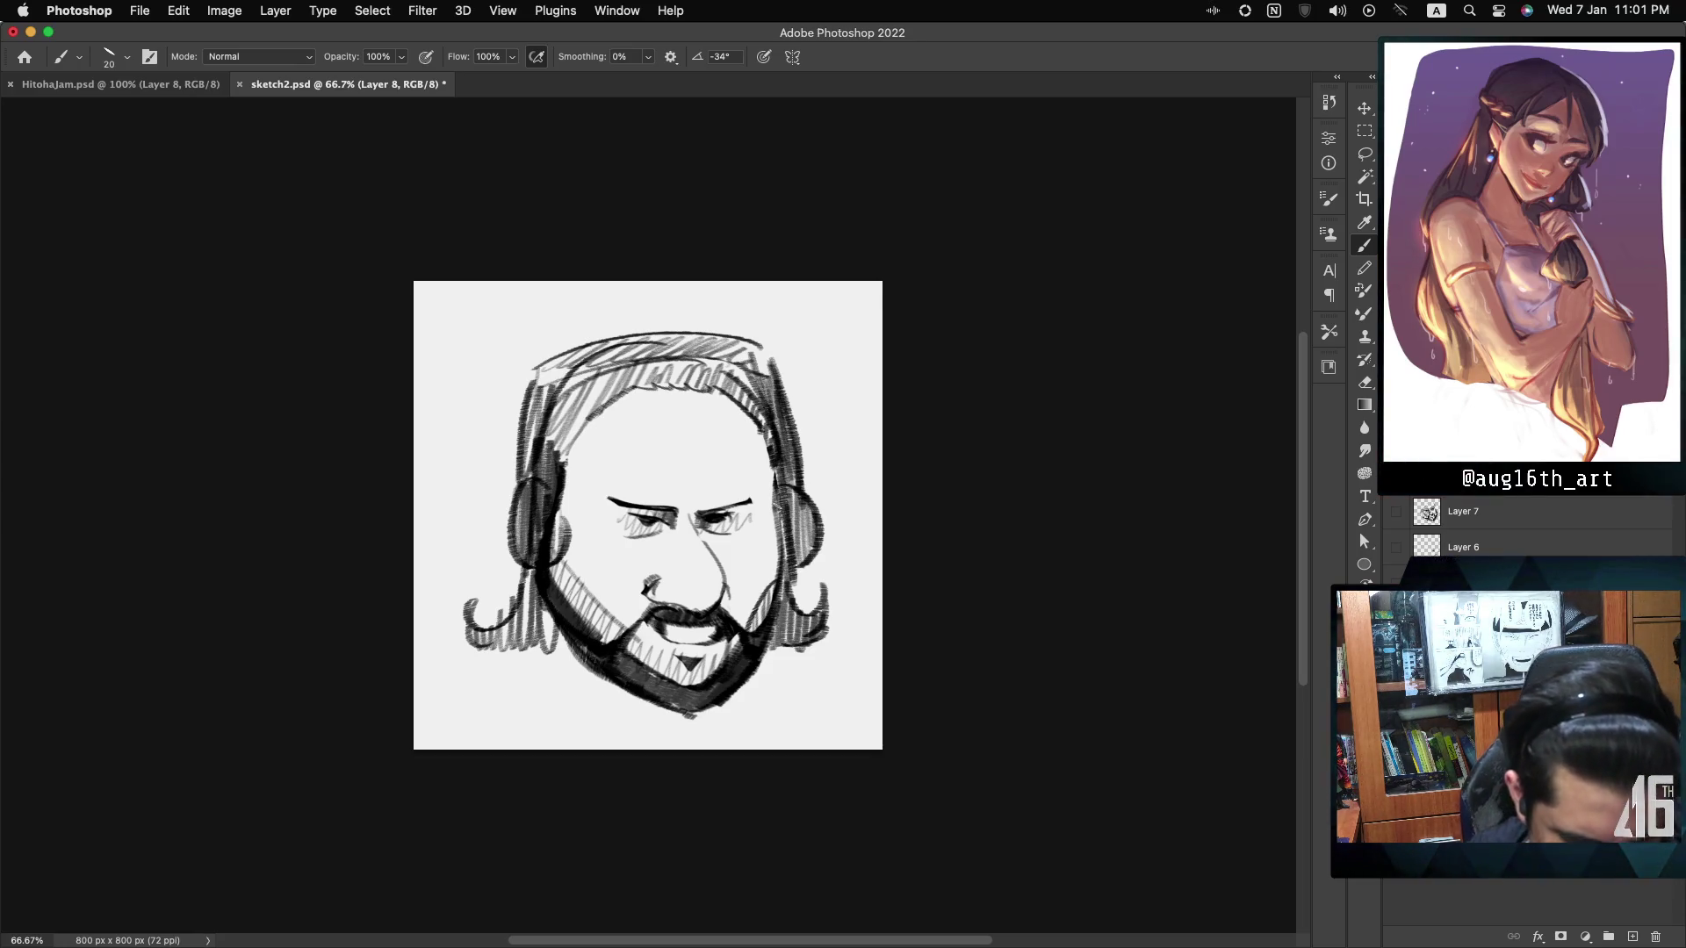
Lighten the left jaw hatching and draw a big shaded nose down to the nostril.
{"action": "mouse_move", "coordinate": [550, 570]}
{"action": "left_mouse_down"}
{"action": "mouse_move", "coordinate": [583, 663]}
{"action": "mouse_move", "coordinate": [628, 702]}
{"action": "left_mouse_up"}
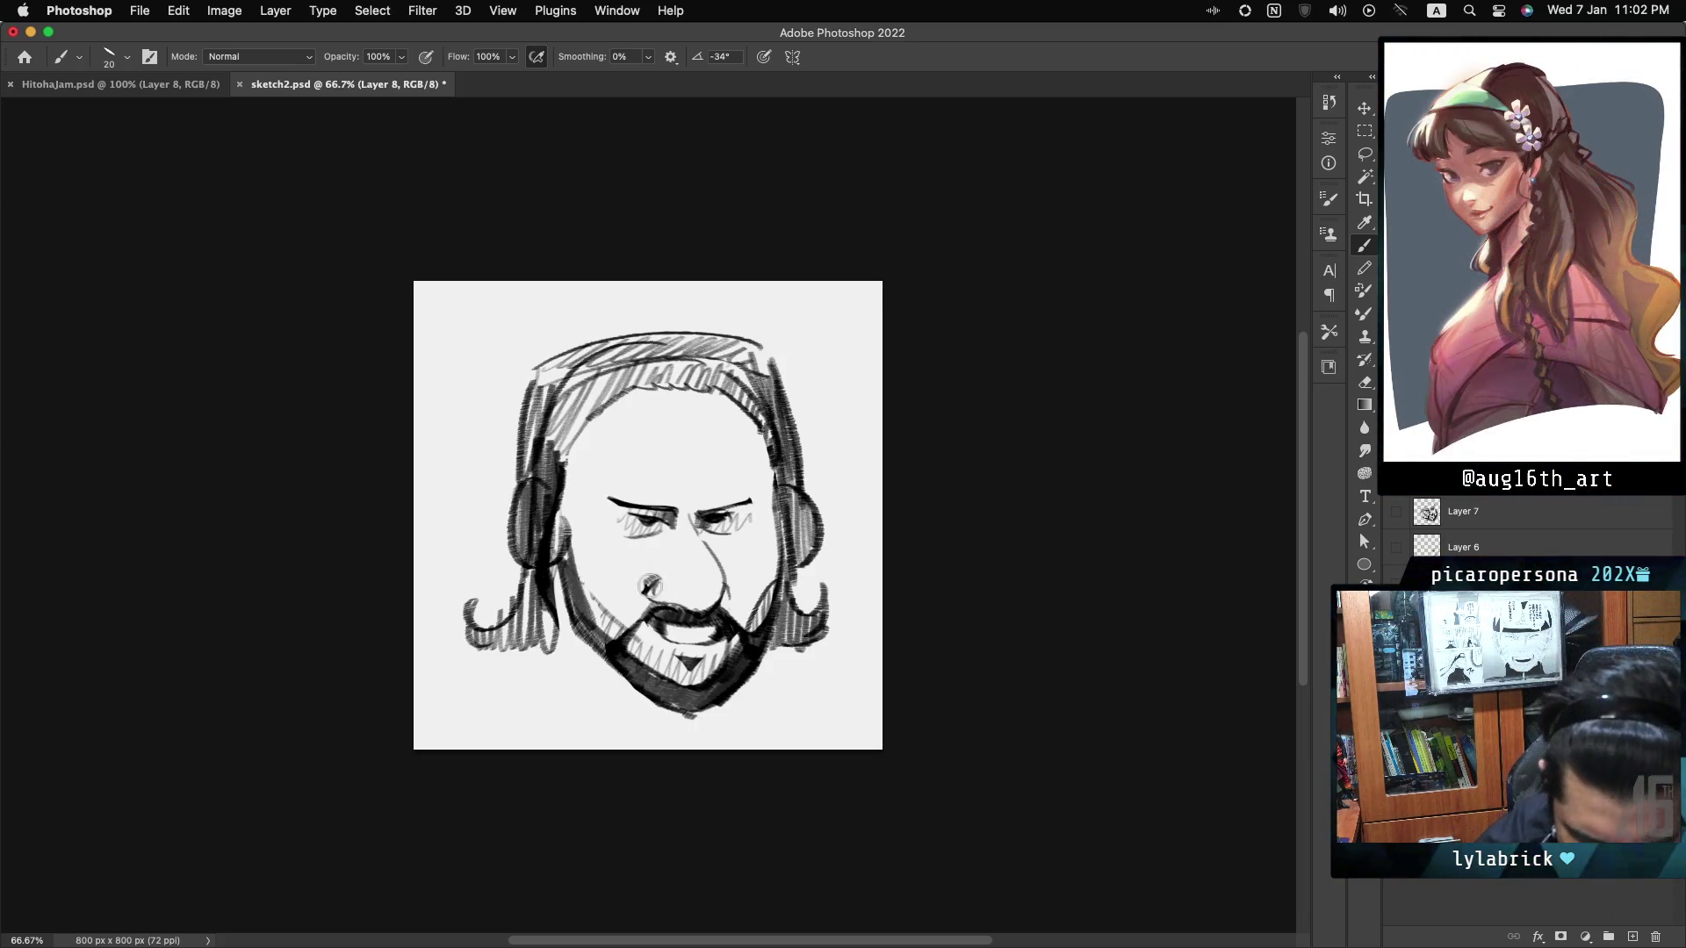
{"action": "key", "text": "ctrl+z"}
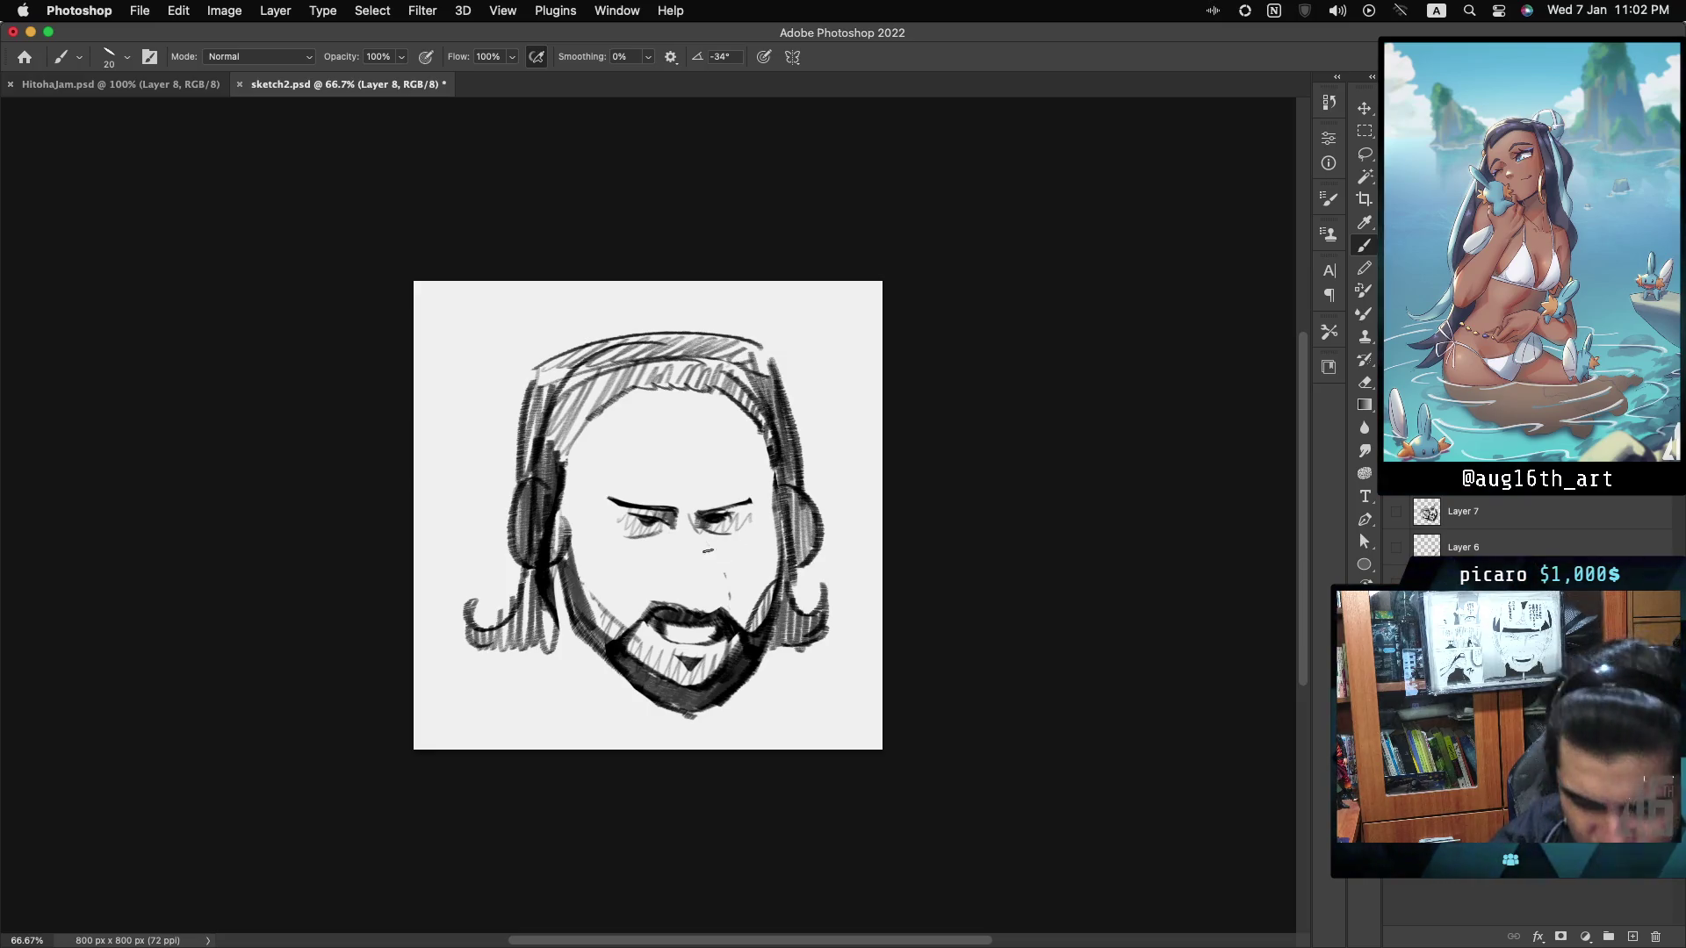
{"action": "left_click_drag", "start_coordinate": [710, 541], "coordinate": [735, 602]}
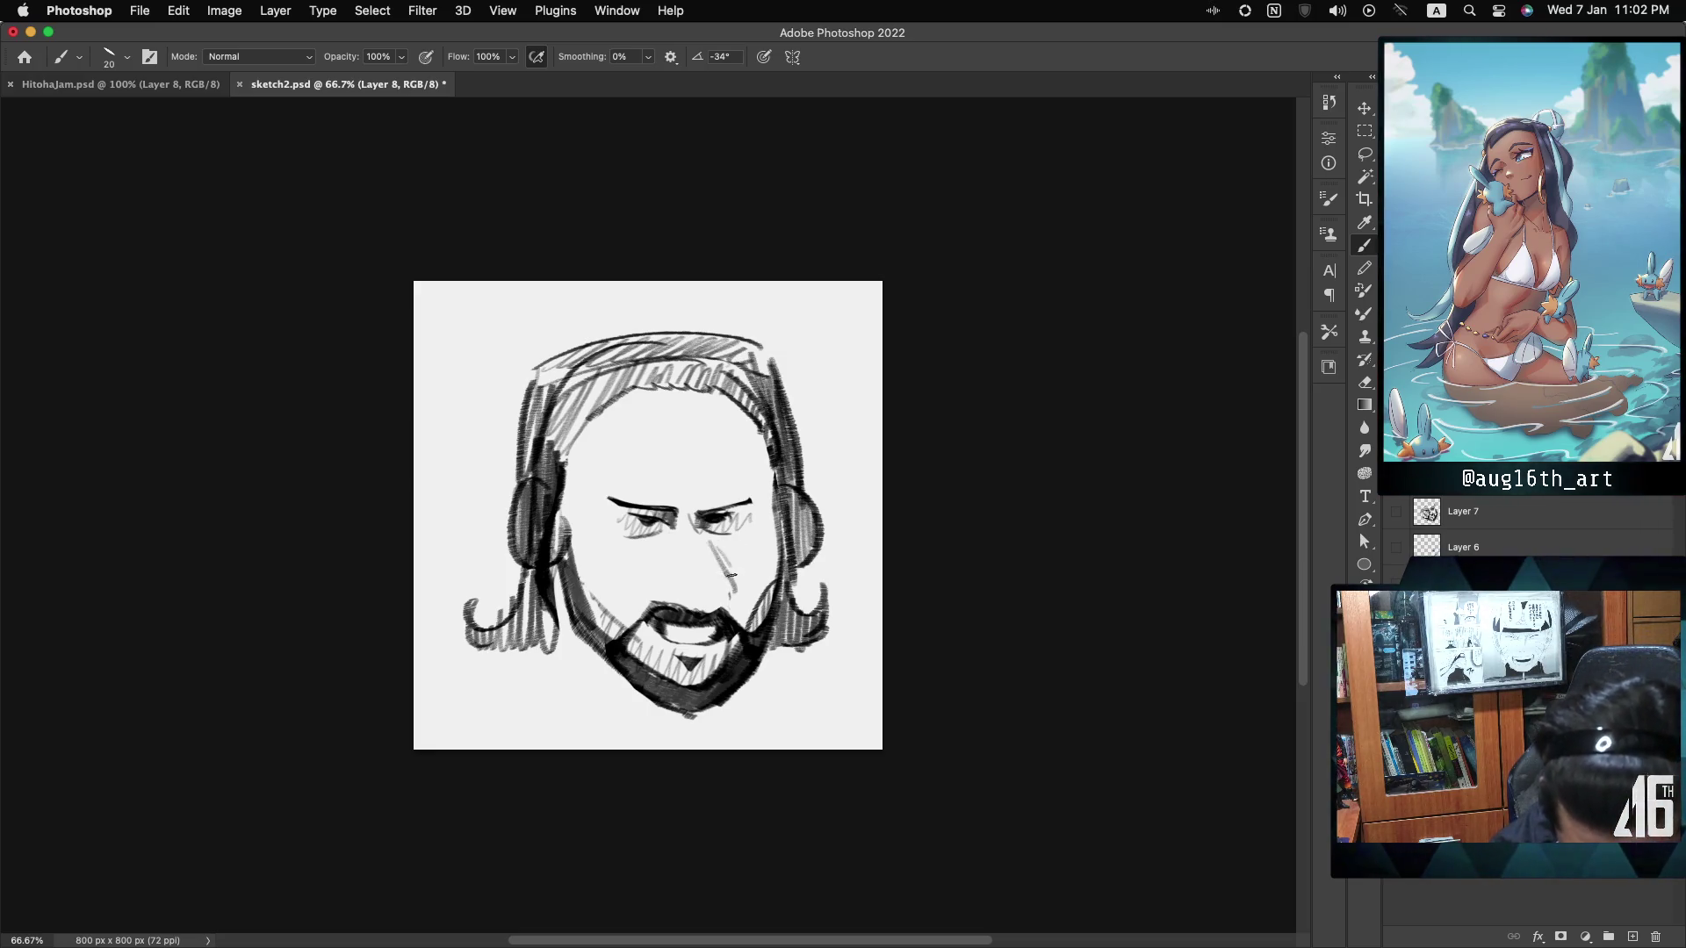
{"action": "mouse_move", "coordinate": [710, 540]}
{"action": "left_mouse_down"}
{"action": "mouse_move", "coordinate": [735, 604]}
{"action": "mouse_move", "coordinate": [699, 614]}
{"action": "mouse_move", "coordinate": [653, 581]}
{"action": "left_mouse_up"}
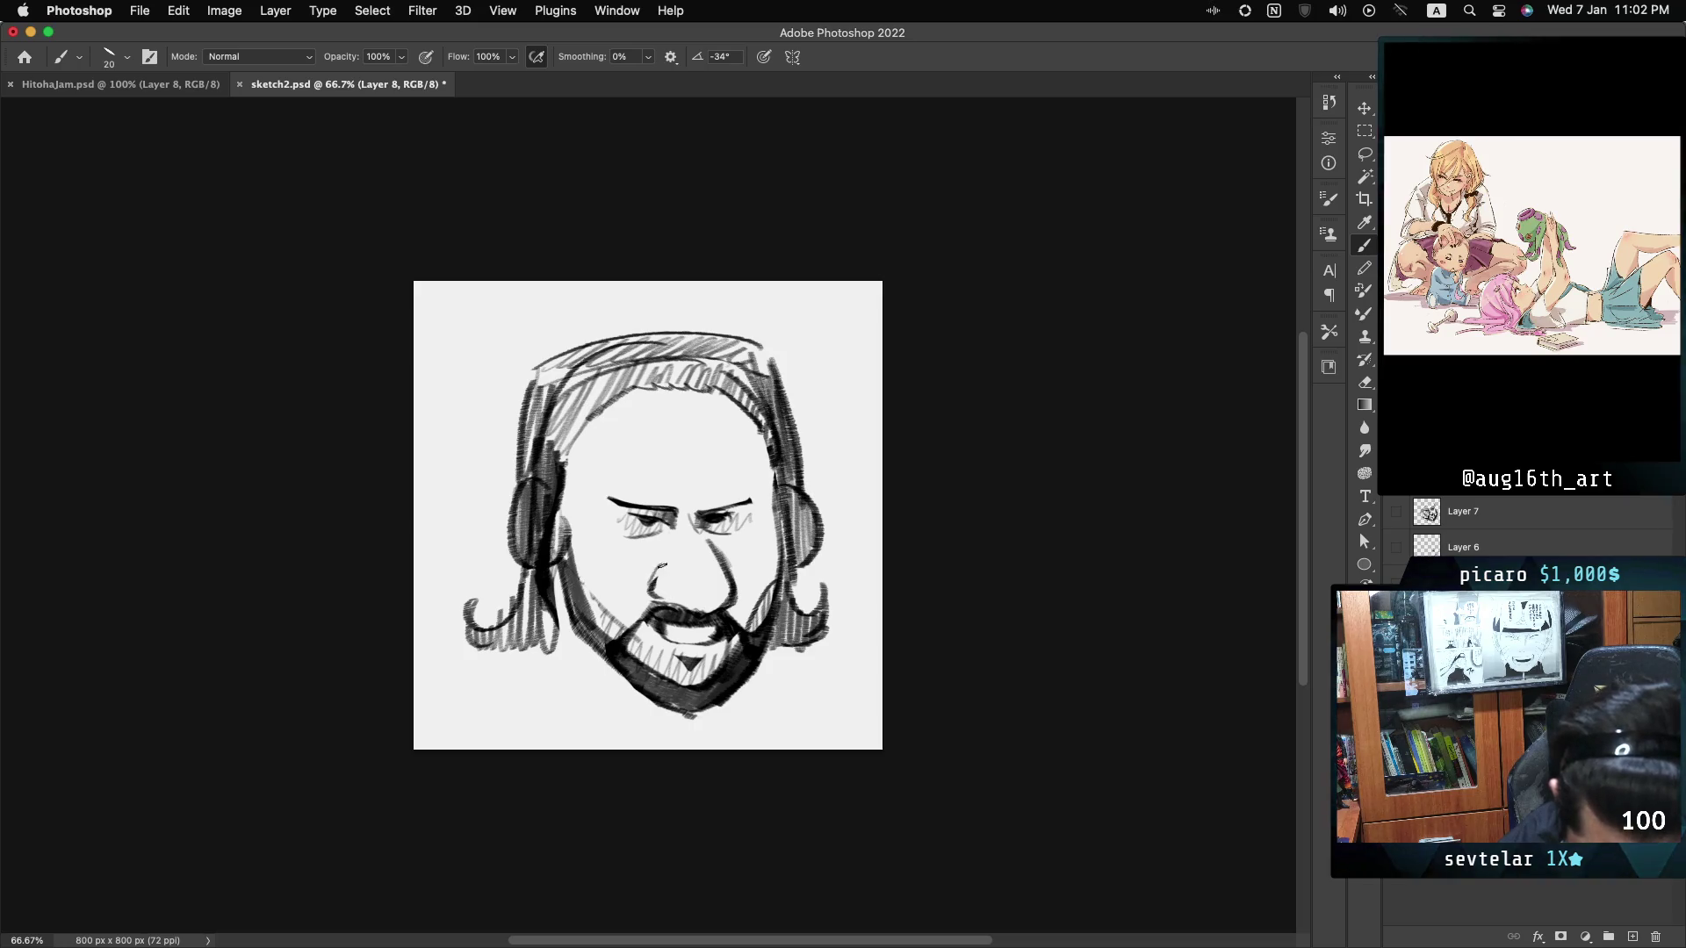
{"action": "left_click_drag", "start_coordinate": [660, 569], "coordinate": [645, 597]}
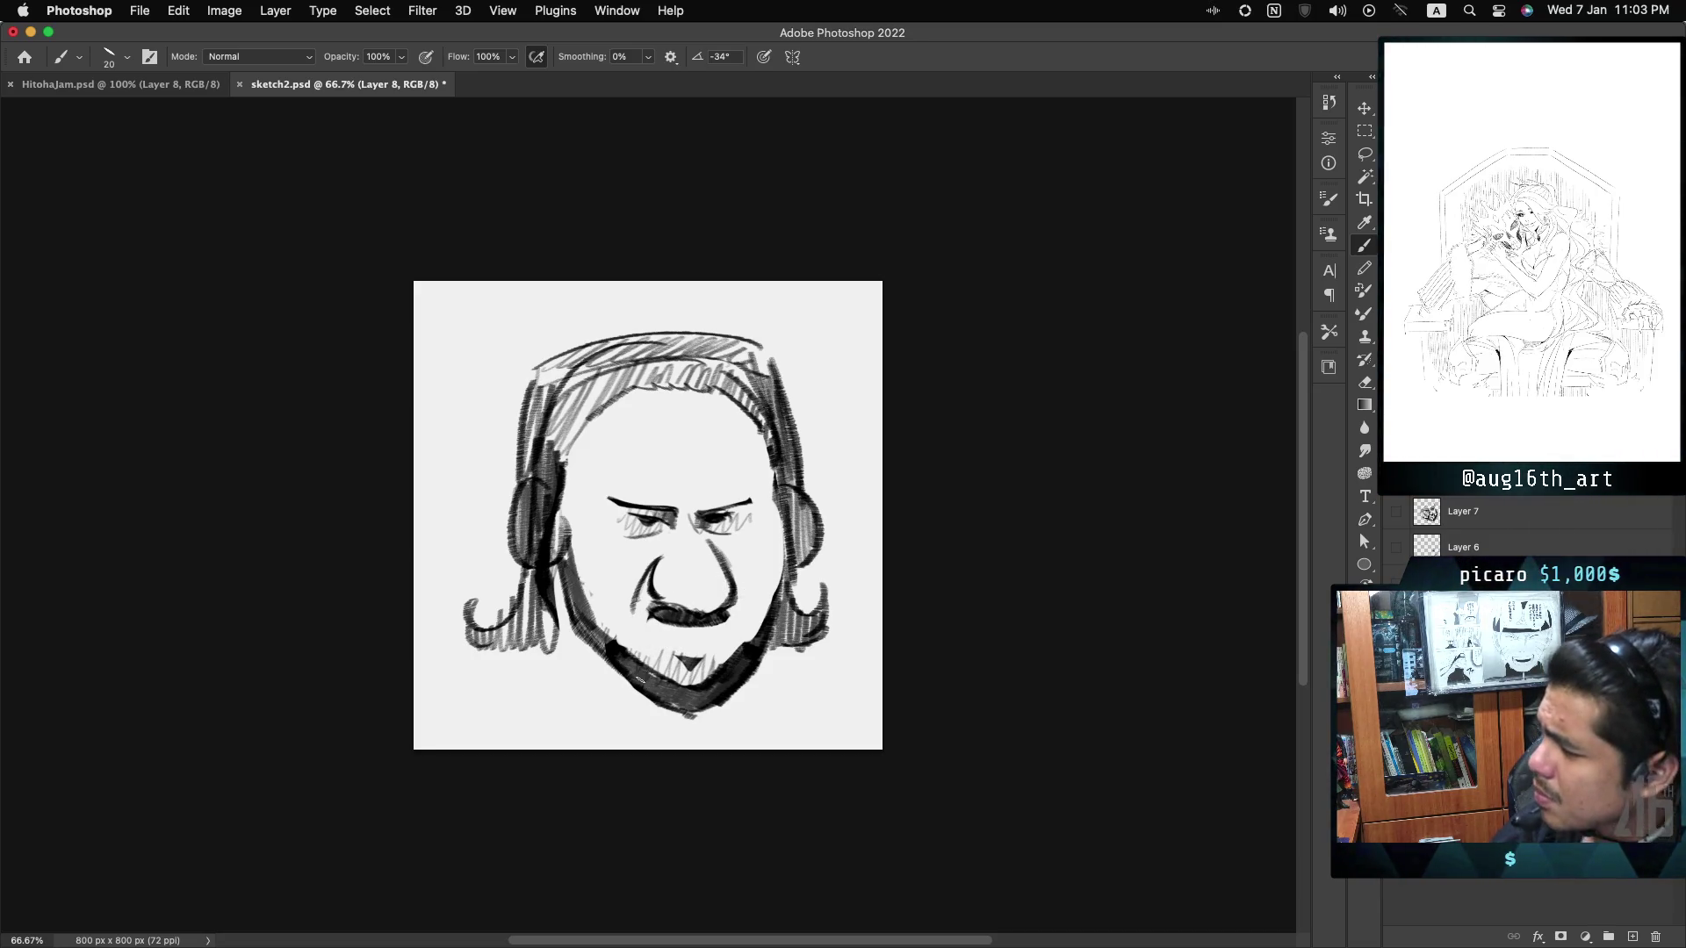
Add a dark chin stroke, a mark beside the nose, a flat right eyebrow and a left hairline line.
{"action": "left_click_drag", "start_coordinate": [658, 625], "coordinate": [647, 648]}
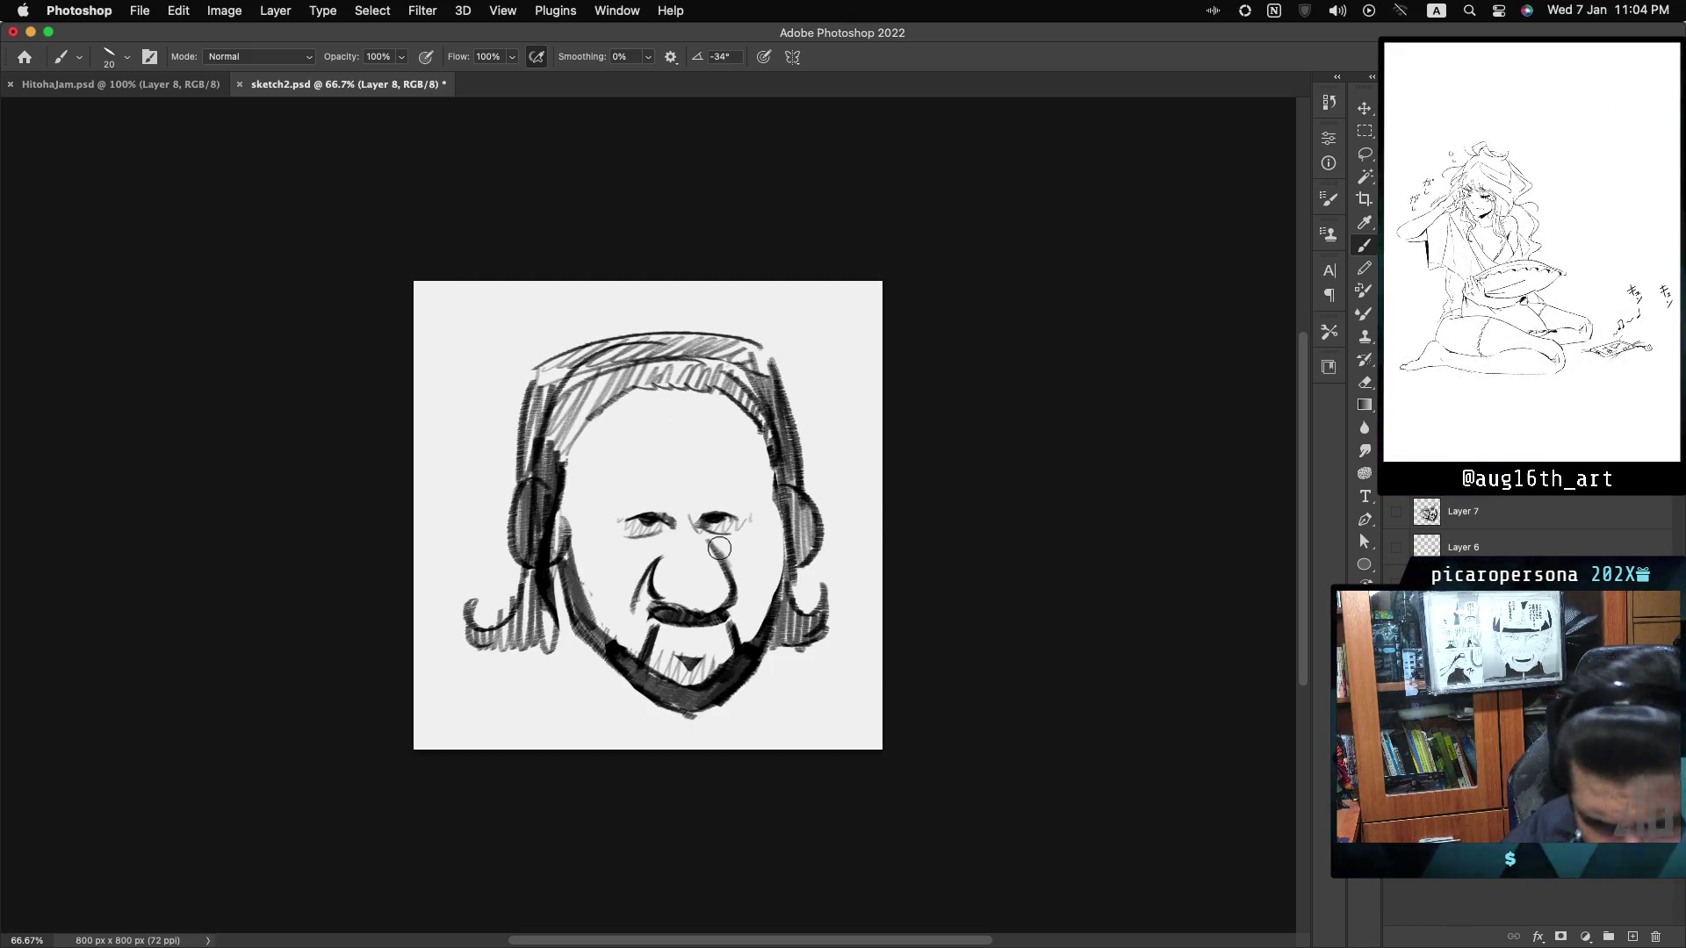
{"action": "left_click_drag", "start_coordinate": [725, 550], "coordinate": [734, 556]}
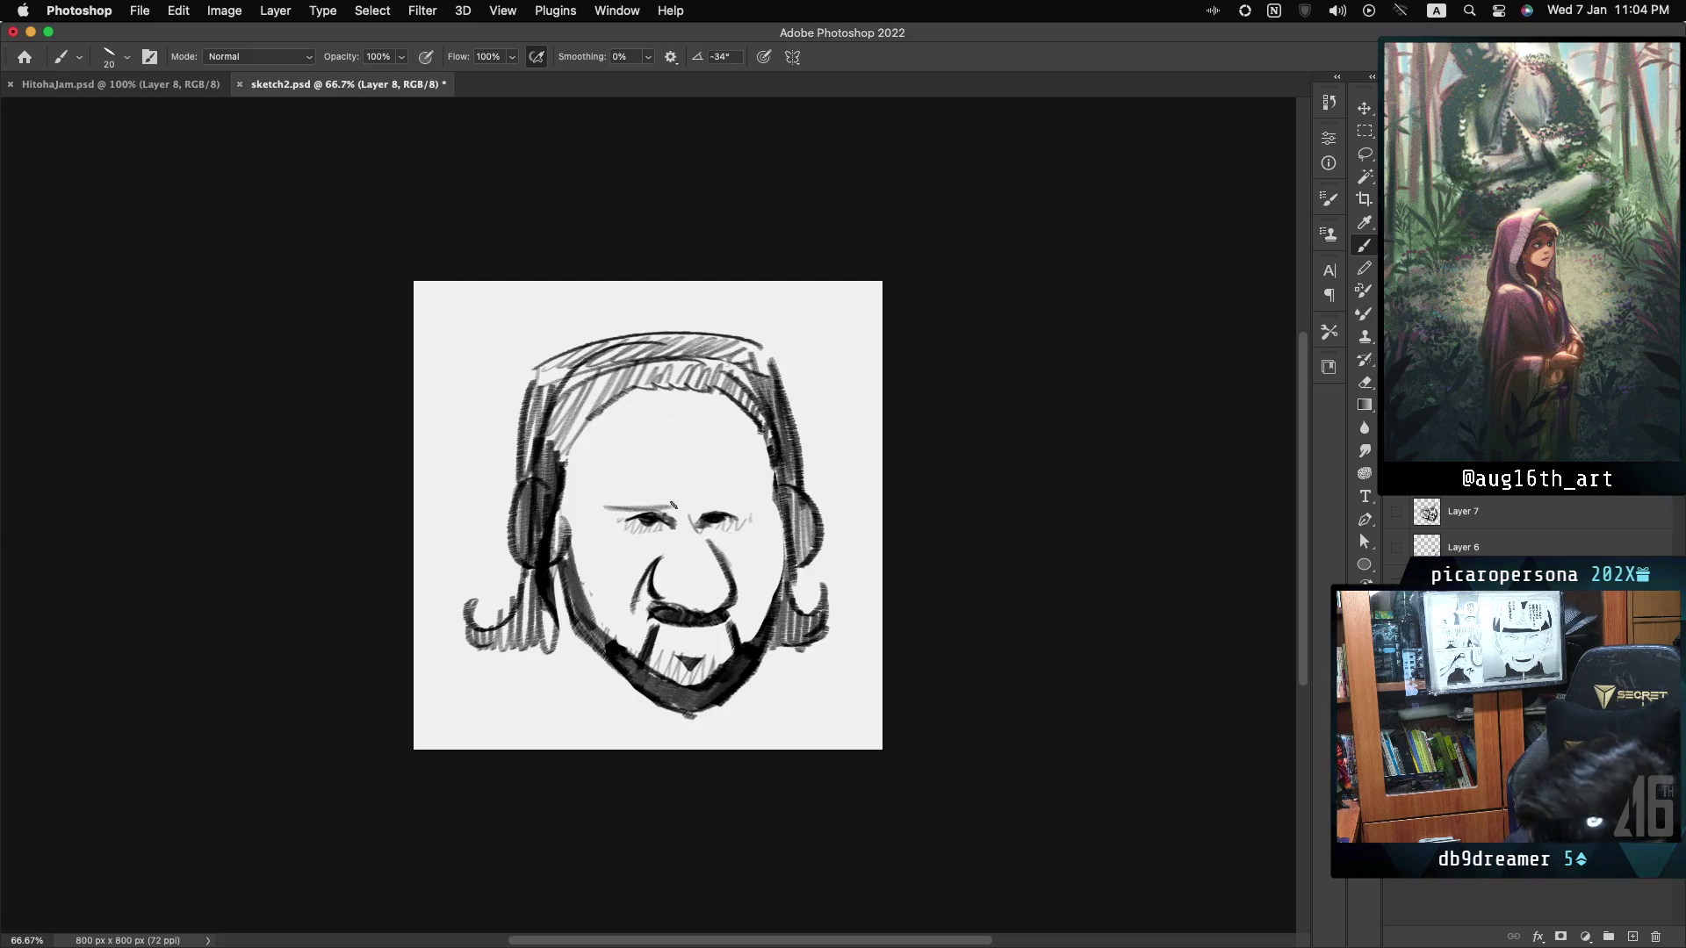
{"action": "left_click_drag", "start_coordinate": [694, 507], "coordinate": [749, 500]}
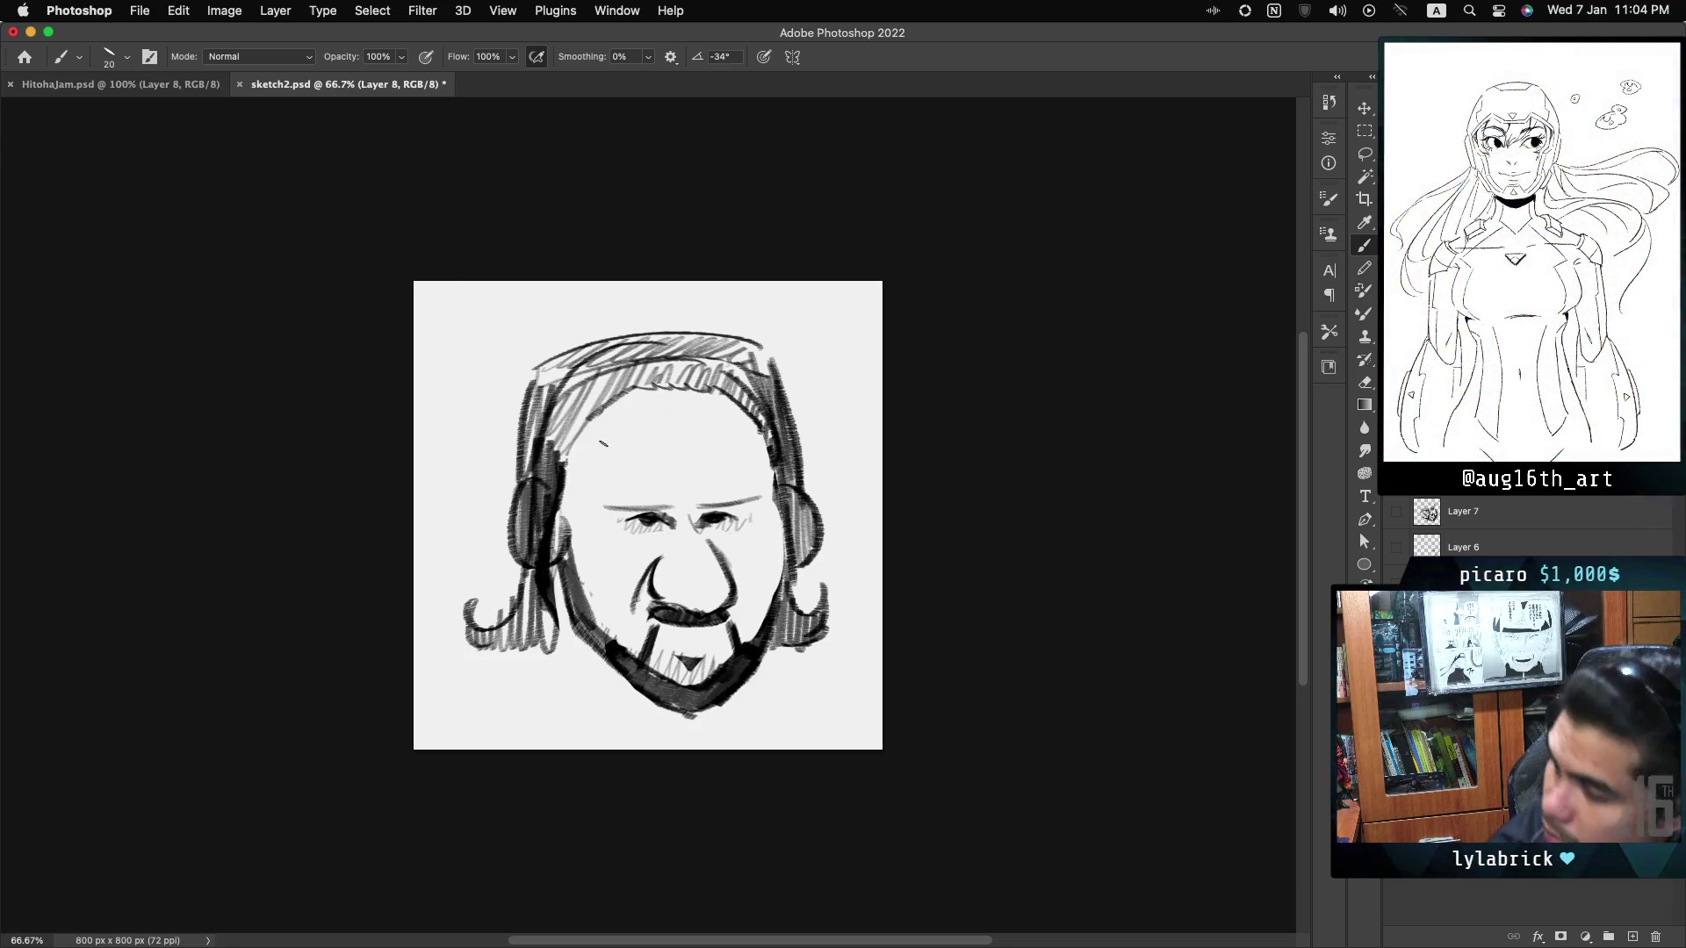
{"action": "left_click_drag", "start_coordinate": [600, 408], "coordinate": [568, 499]}
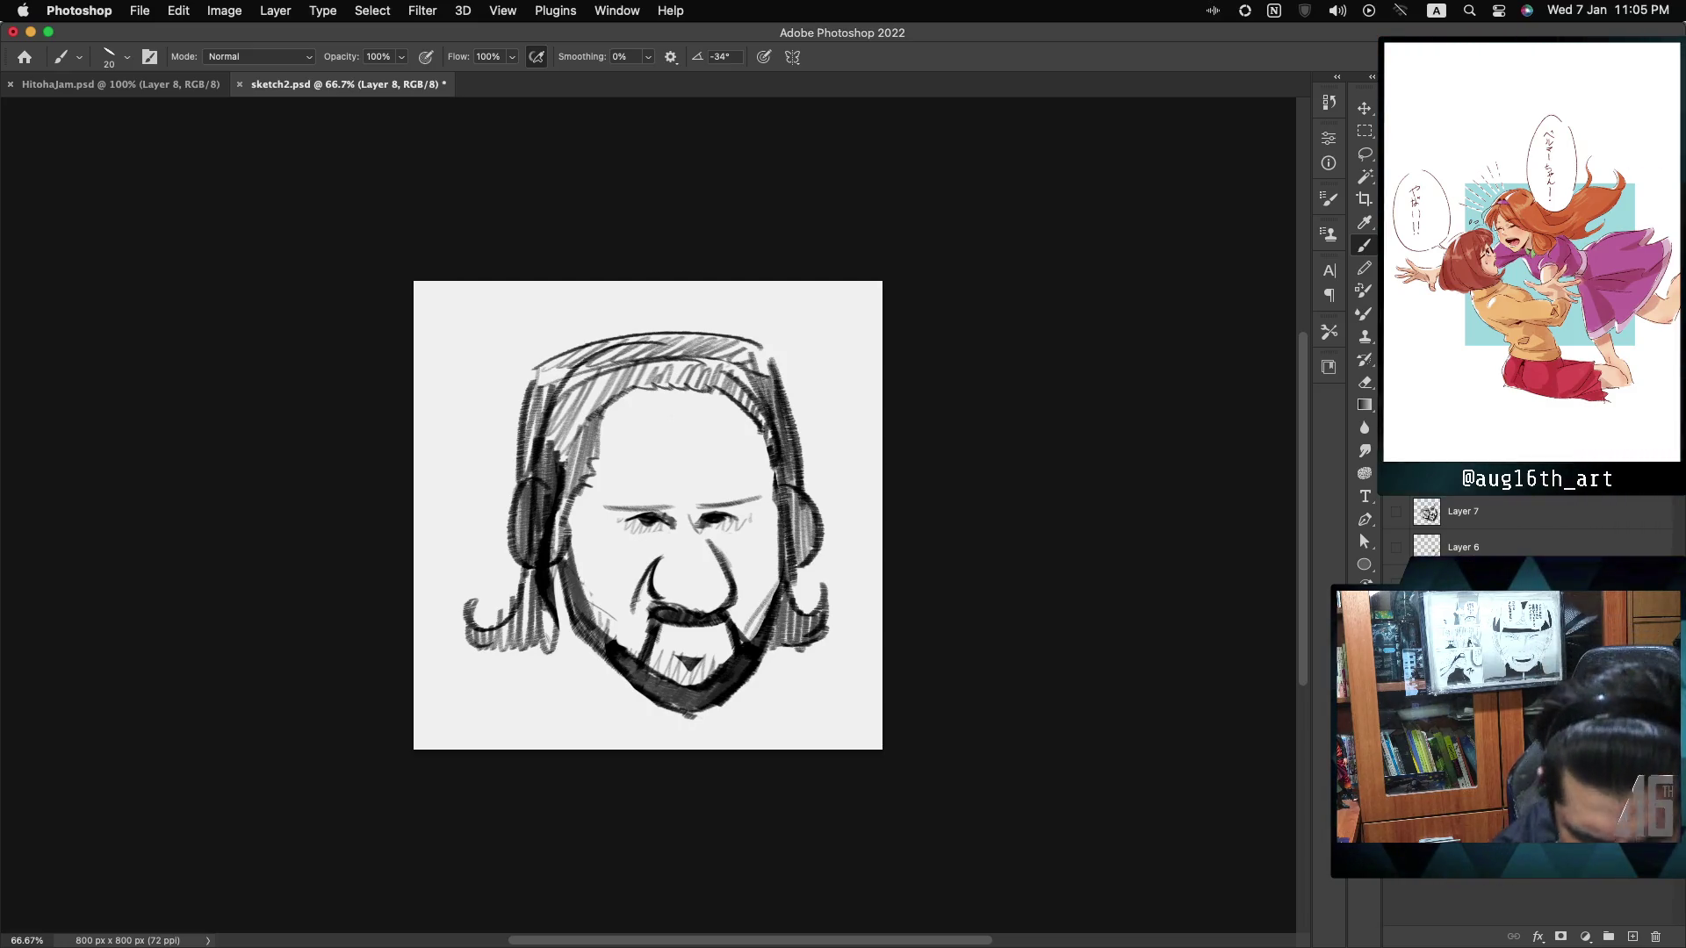
Sketch long hair strands hanging below the side curls and past the beard.
{"action": "left_click_drag", "start_coordinate": [602, 665], "coordinate": [607, 730]}
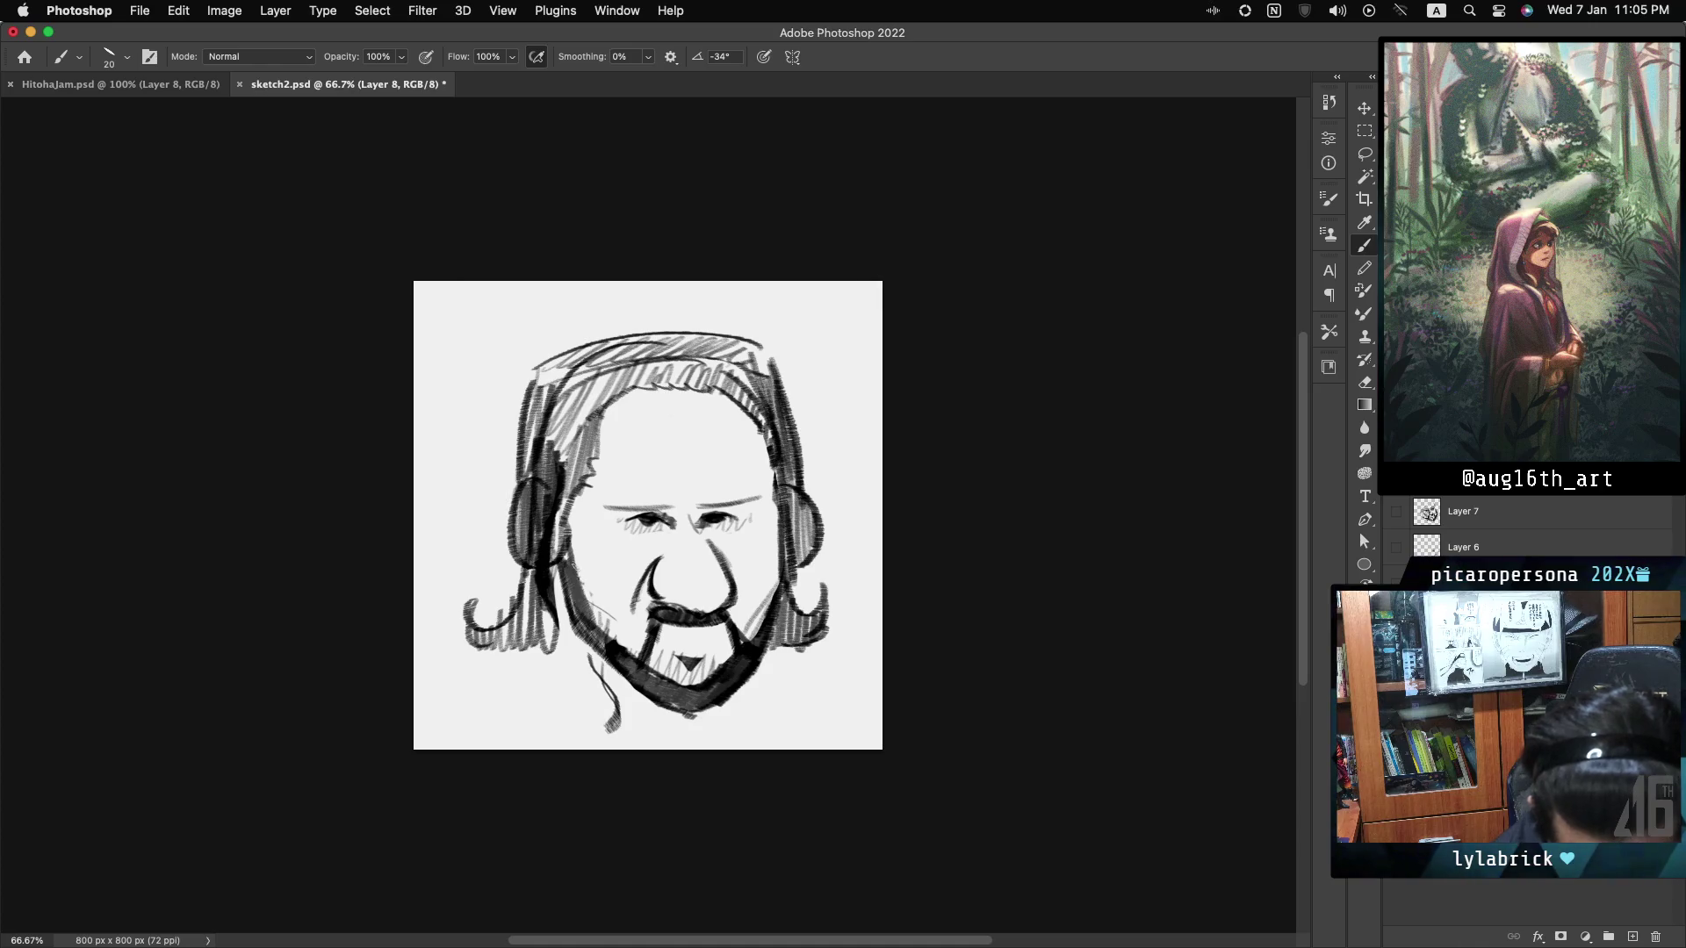
{"action": "left_click_drag", "start_coordinate": [527, 614], "coordinate": [531, 746]}
{"action": "left_click_drag", "start_coordinate": [804, 632], "coordinate": [817, 676]}
{"action": "left_click_drag", "start_coordinate": [765, 684], "coordinate": [768, 745]}
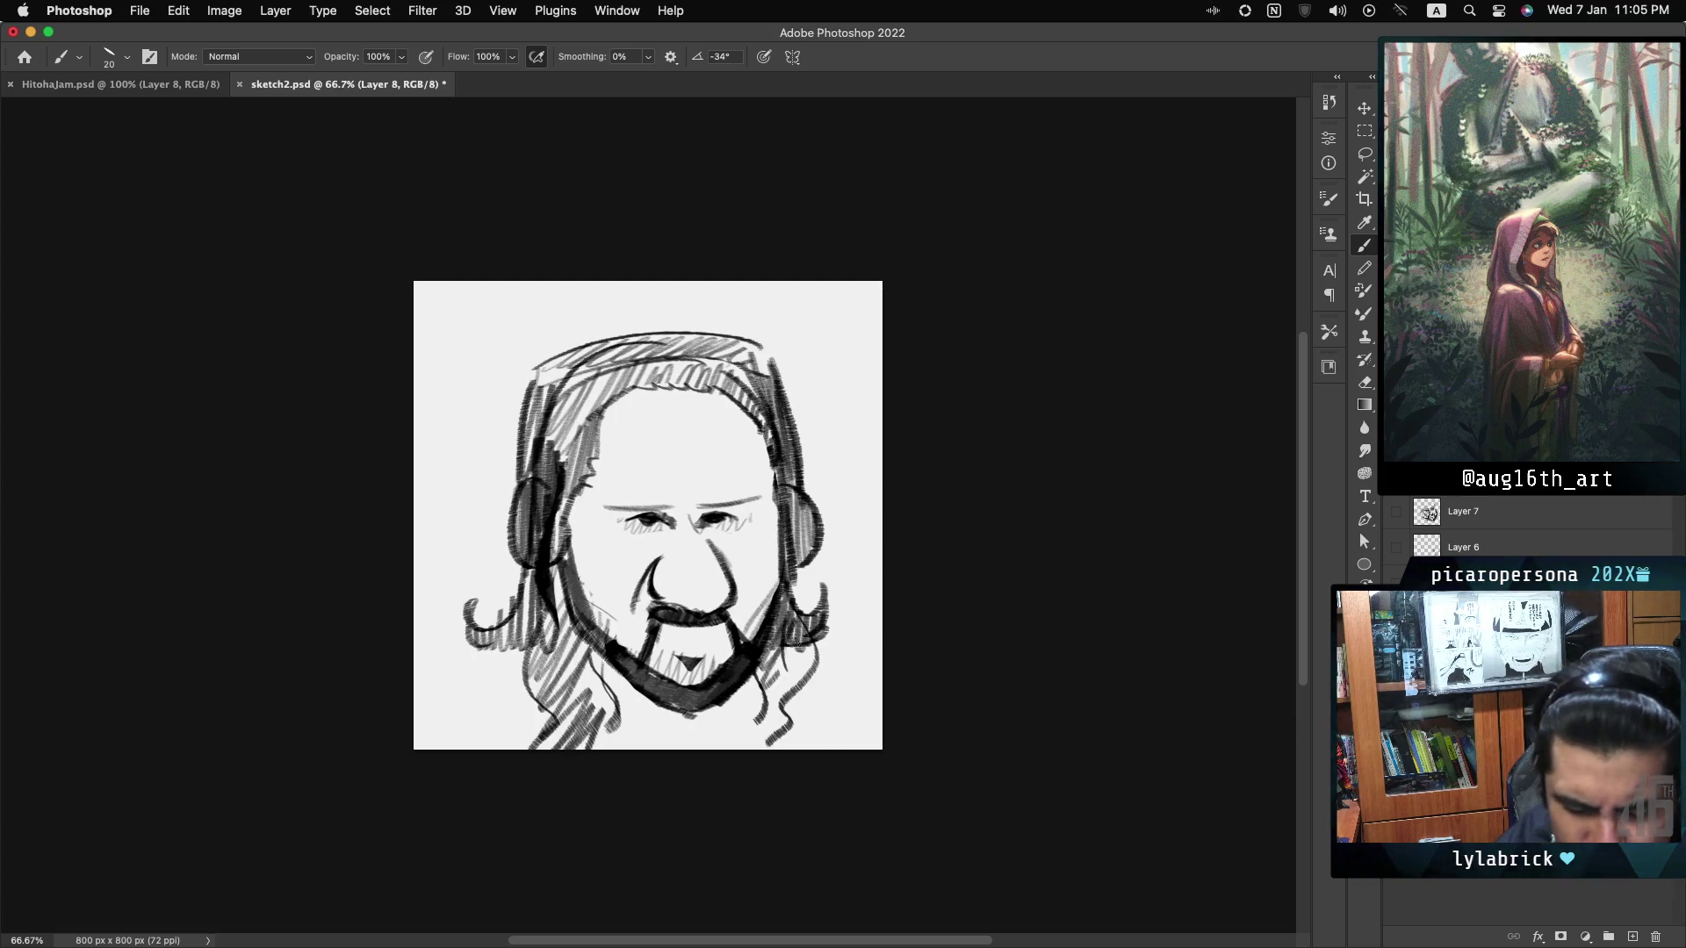
Hatch the long hair at the bottom right and lower left.
{"action": "left_click_drag", "start_coordinate": [799, 632], "coordinate": [762, 709]}
{"action": "left_click_drag", "start_coordinate": [794, 669], "coordinate": [756, 748]}
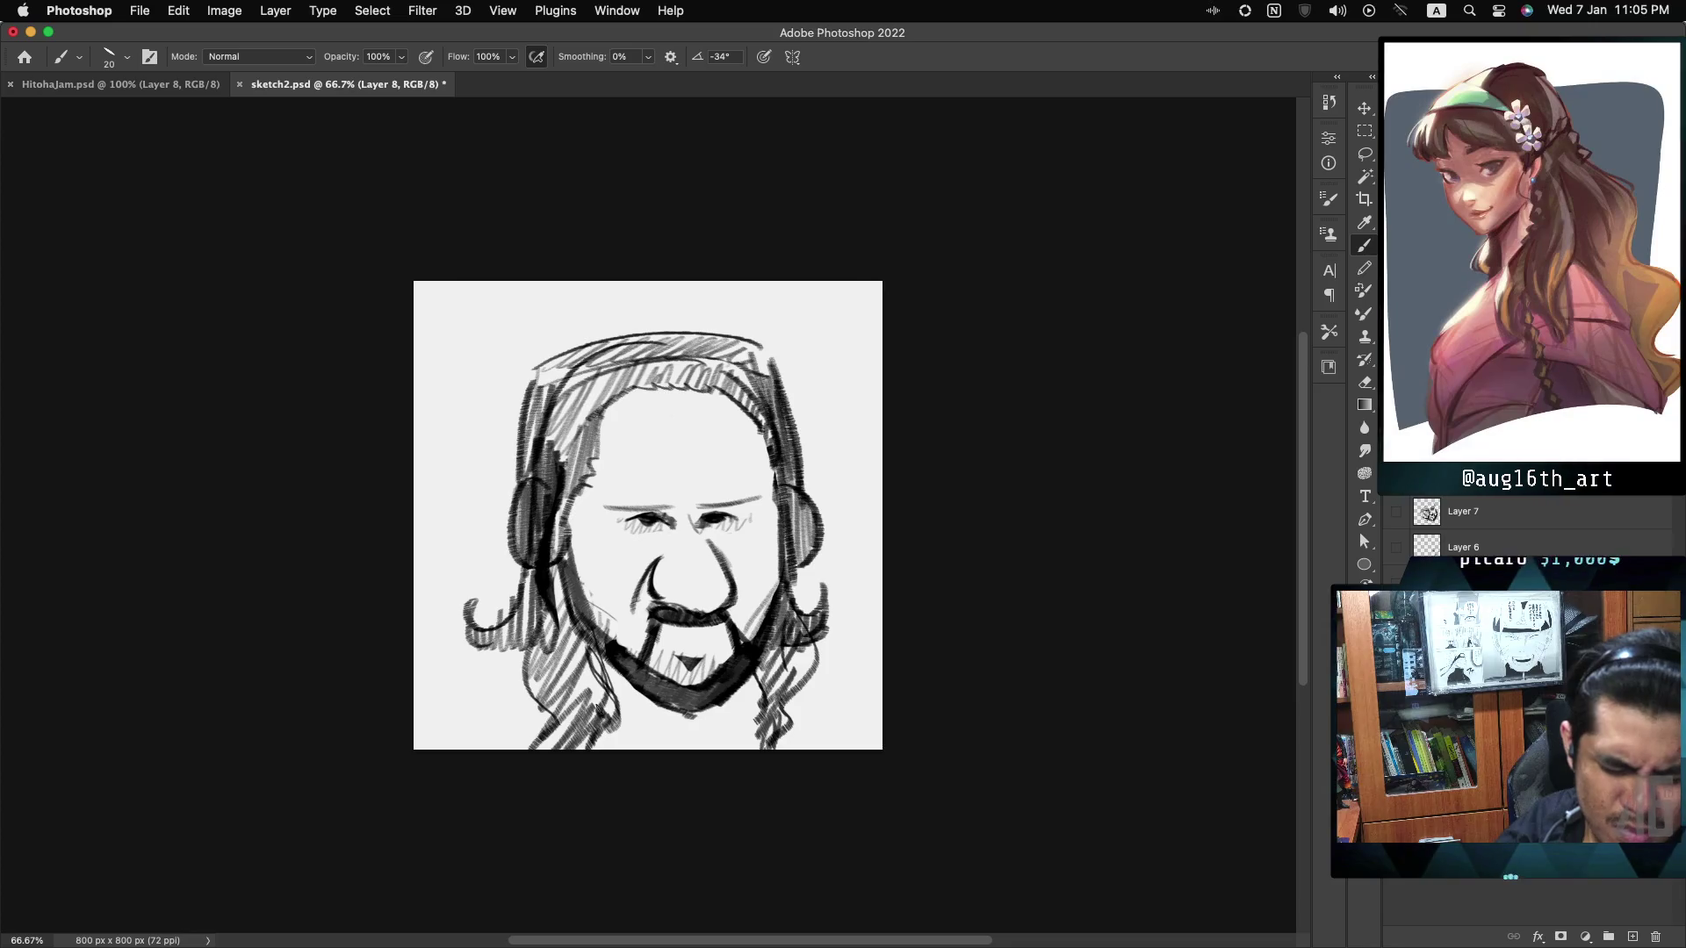
{"action": "left_click_drag", "start_coordinate": [573, 566], "coordinate": [539, 674]}
{"action": "left_click_drag", "start_coordinate": [569, 613], "coordinate": [544, 630]}
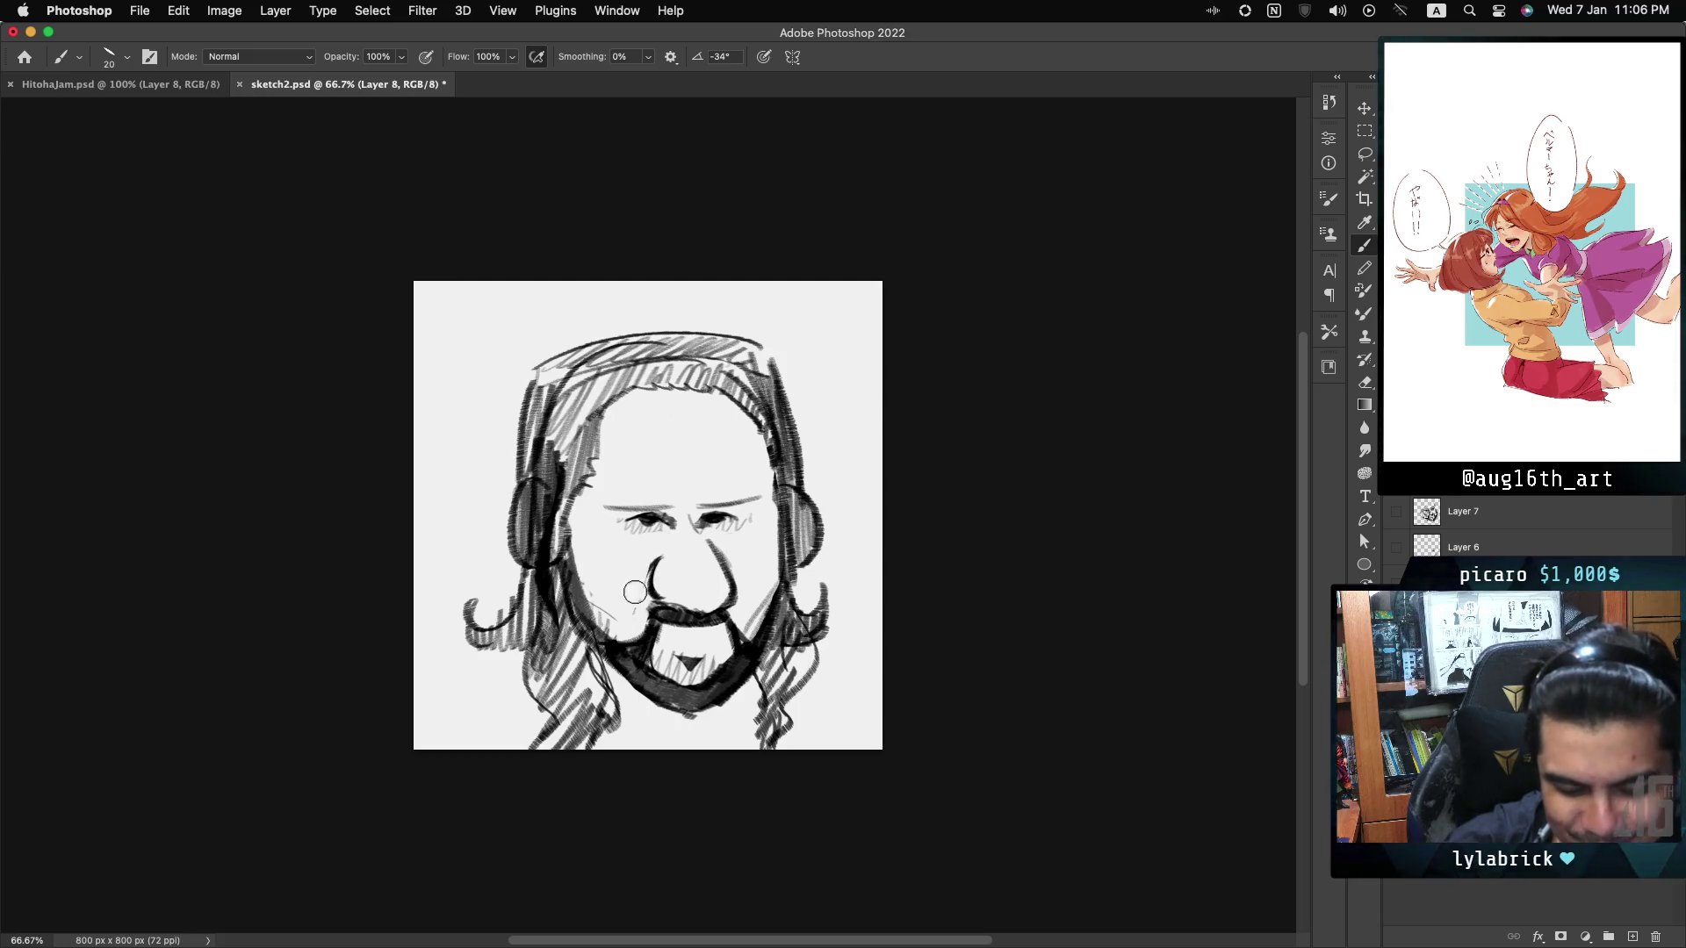
Mark the cheek, draw a contour down into the beard, and darken the left face edge.
{"action": "left_click", "coordinate": [624, 593]}
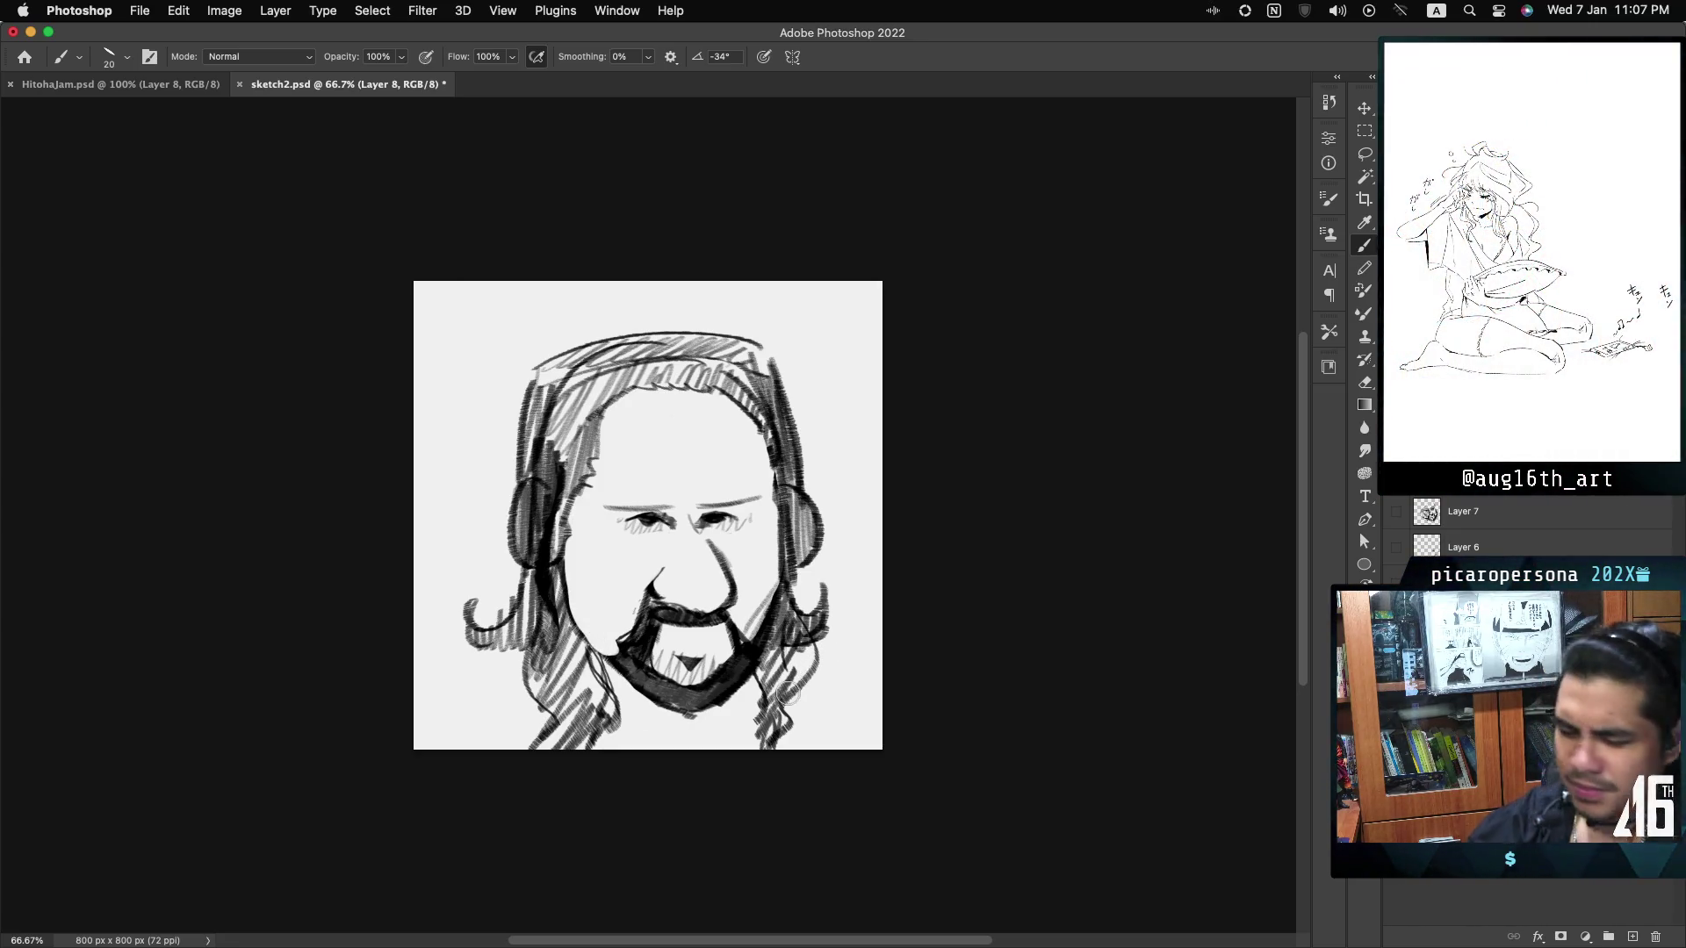
{"action": "left_click_drag", "start_coordinate": [573, 566], "coordinate": [619, 649]}
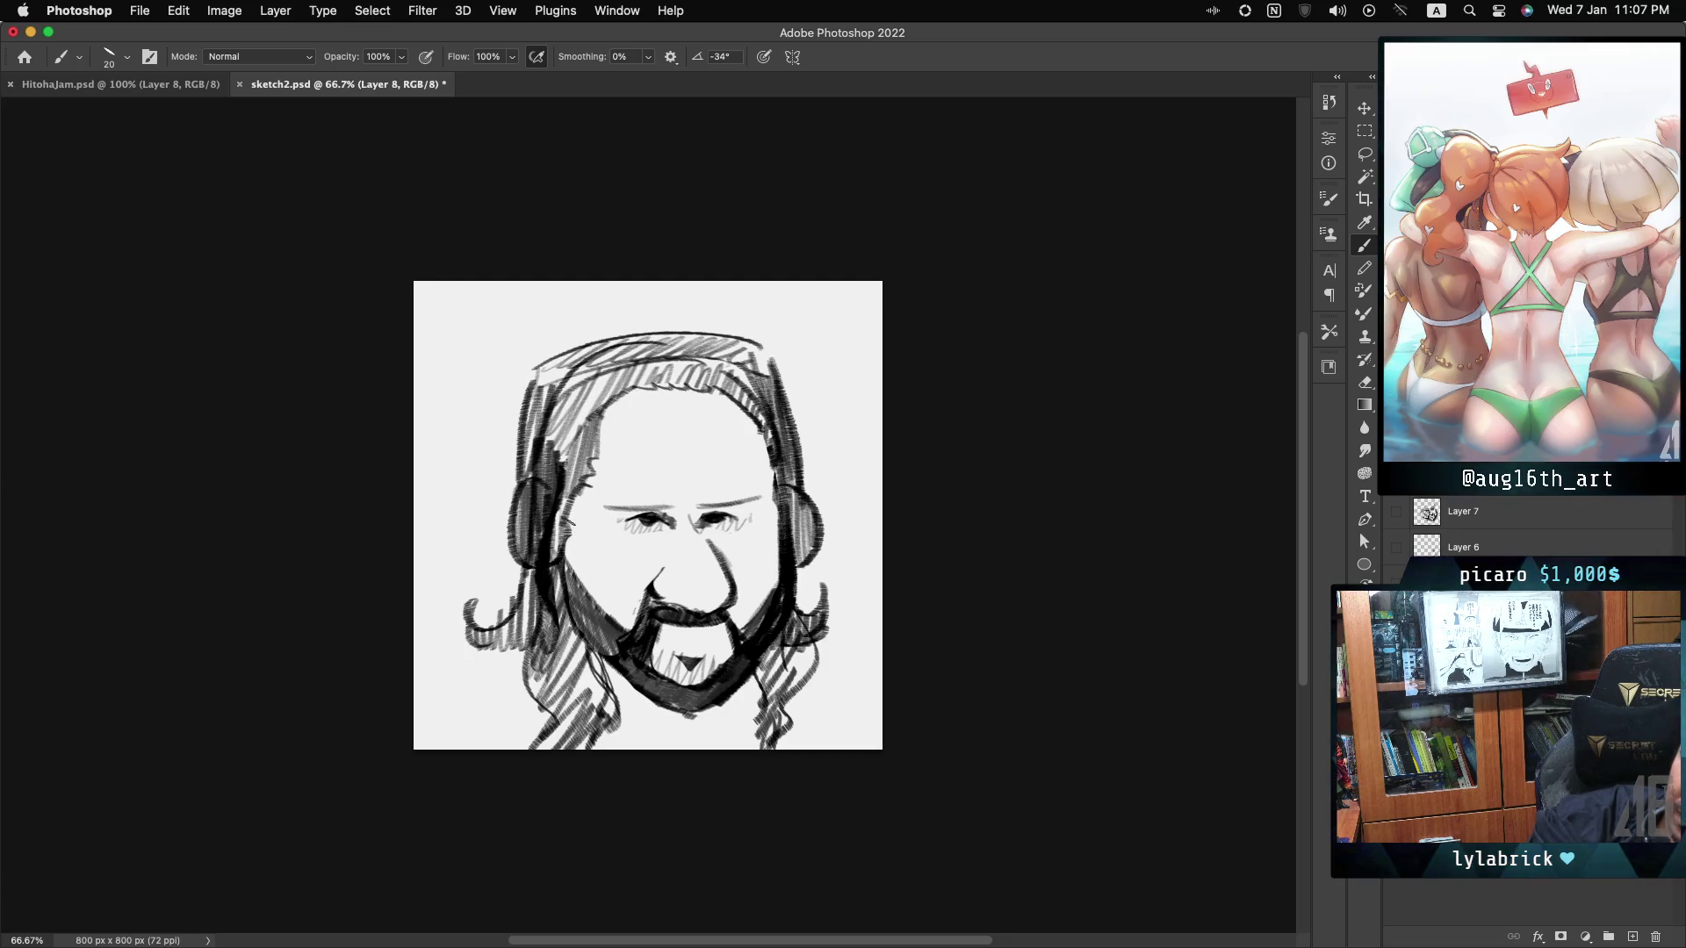
{"action": "left_click_drag", "start_coordinate": [576, 490], "coordinate": [599, 458]}
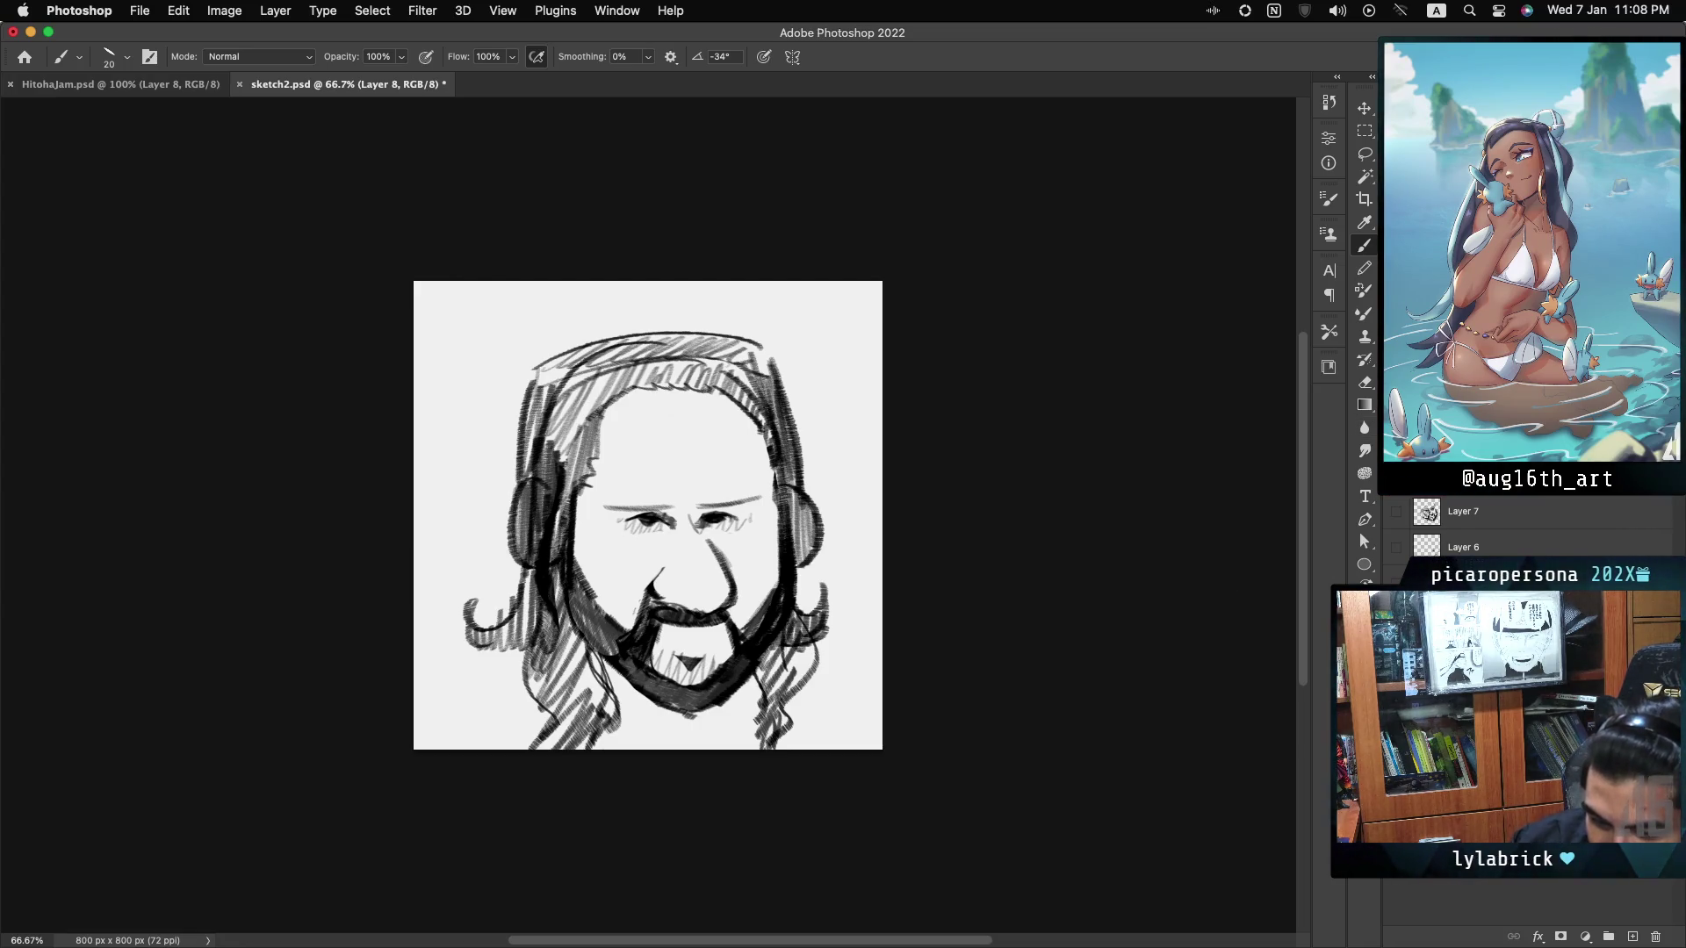
{"action": "left_click", "coordinate": [1396, 475]}
{"action": "left_click", "coordinate": [1396, 512]}
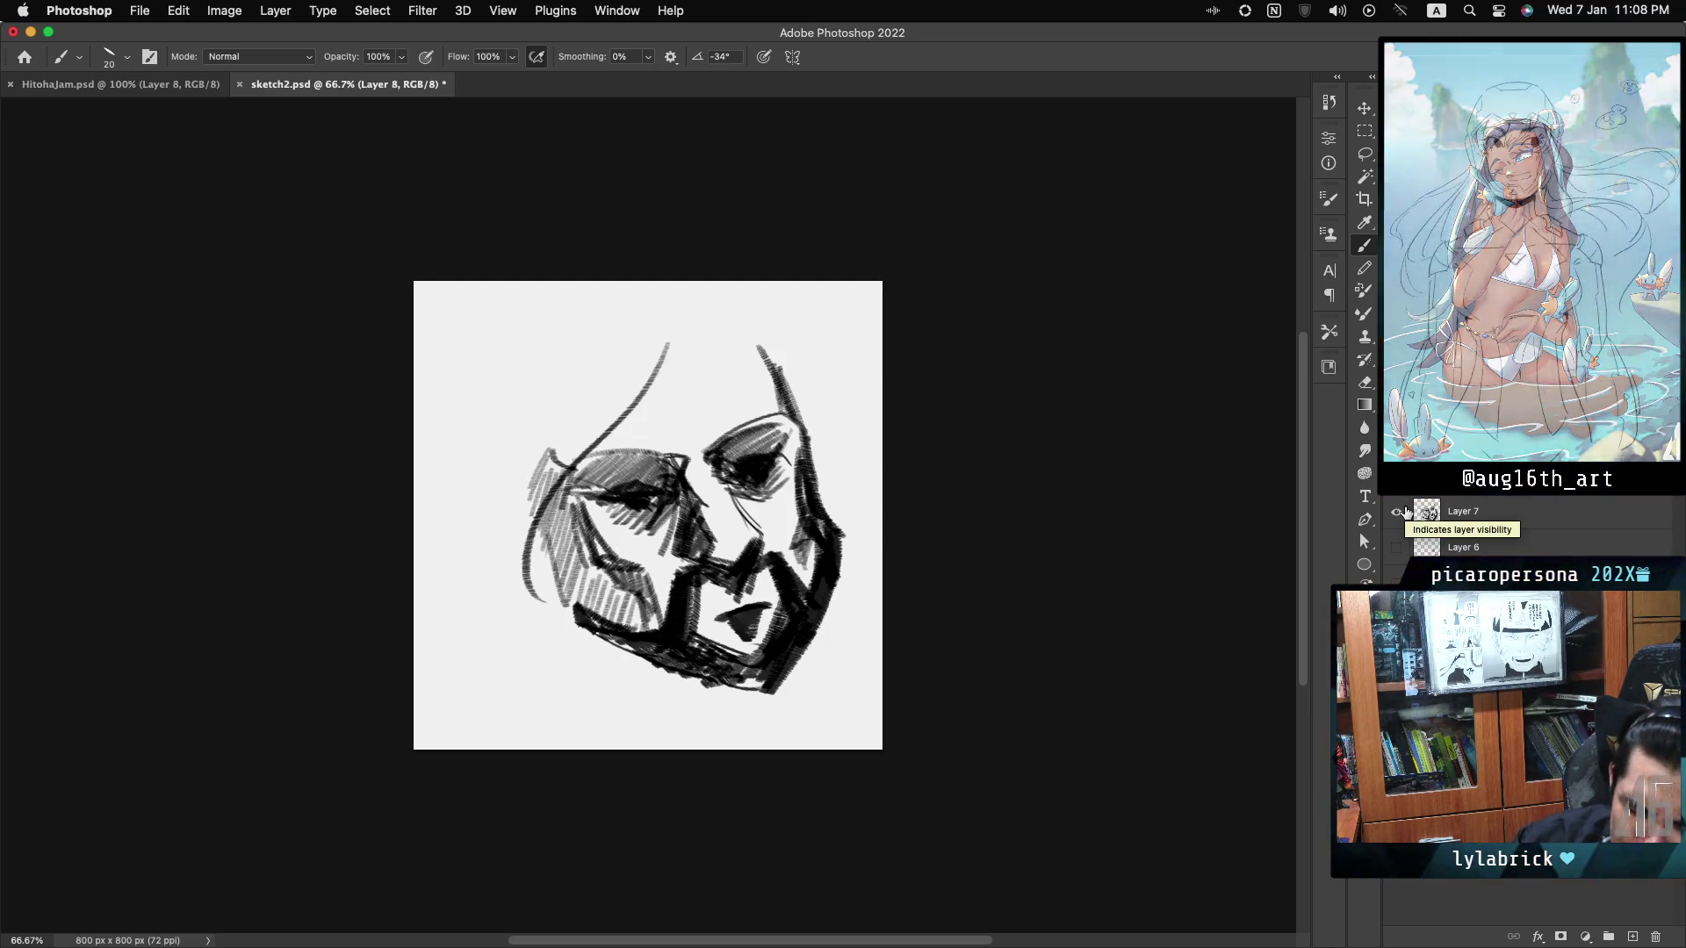
{"action": "left_click", "coordinate": [1397, 512]}
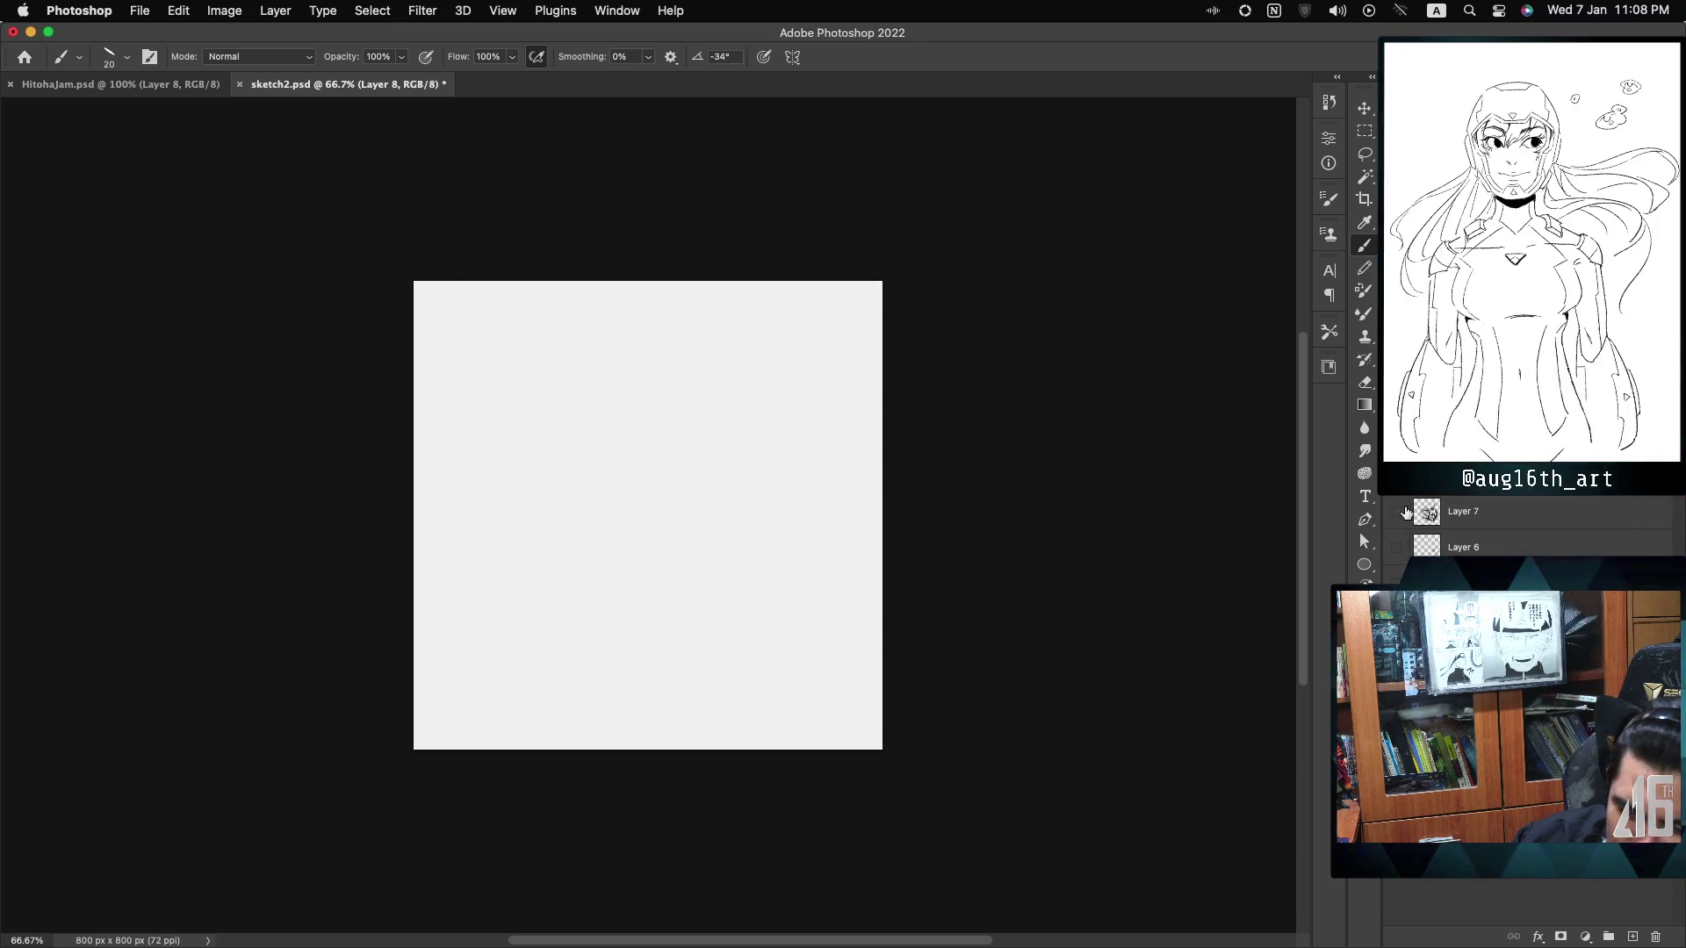
{"action": "left_click", "coordinate": [1395, 475]}
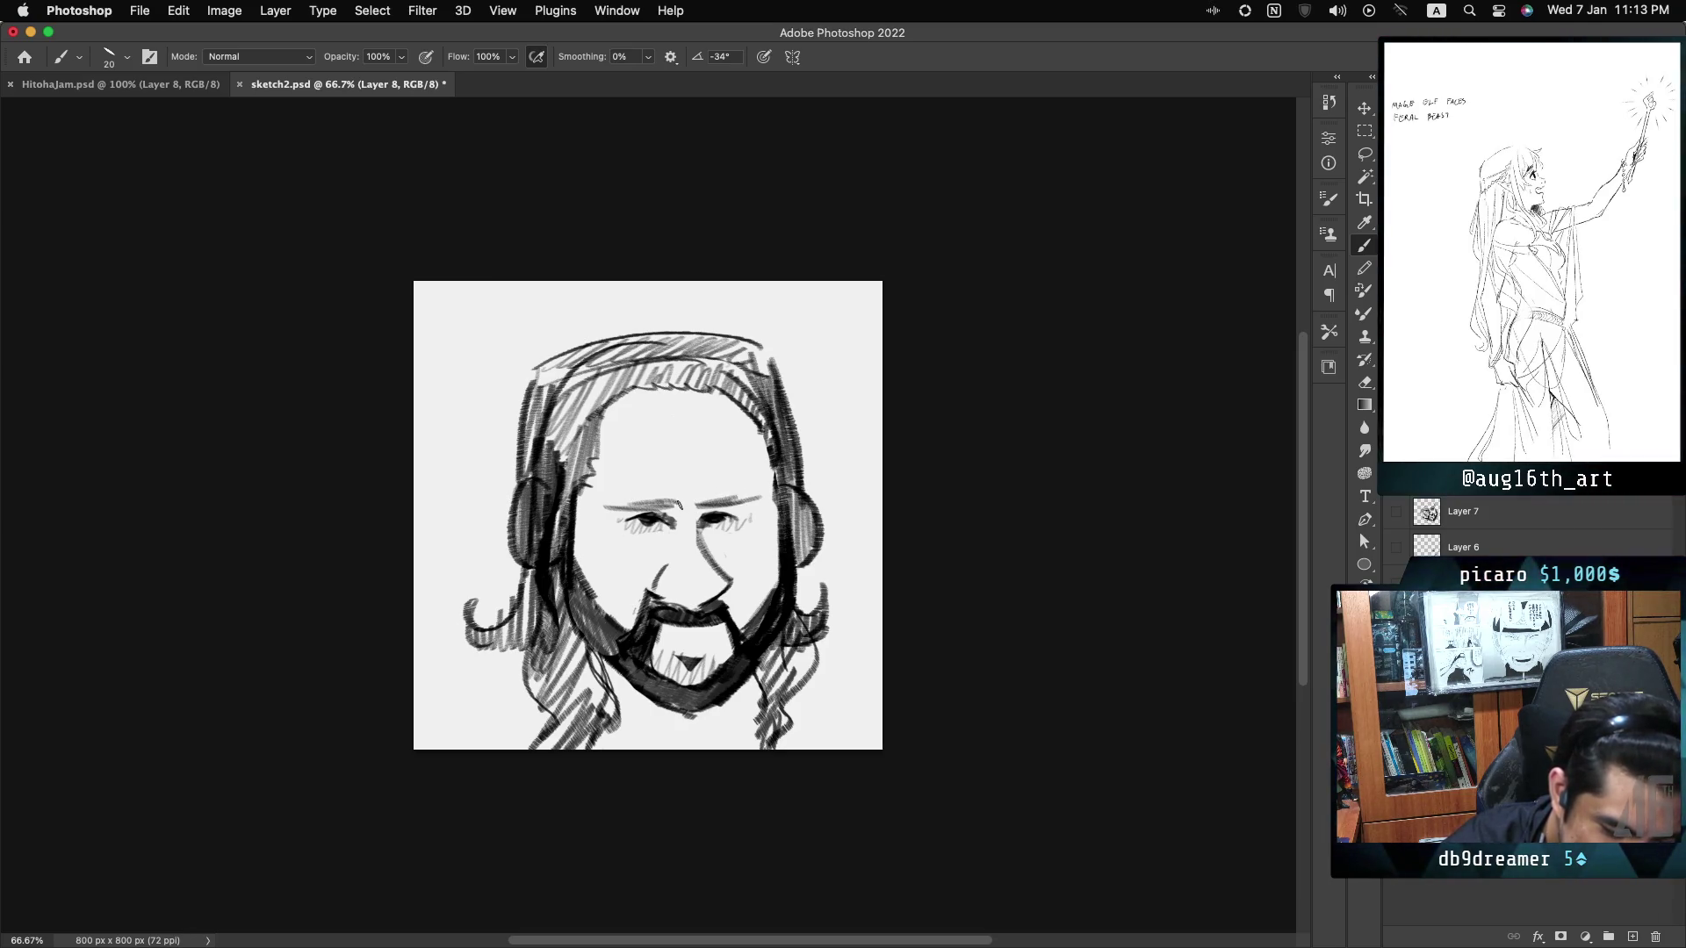
Darken and thicken both eyebrows, then save sketch2.psd.
{"action": "left_click_drag", "start_coordinate": [698, 507], "coordinate": [762, 495]}
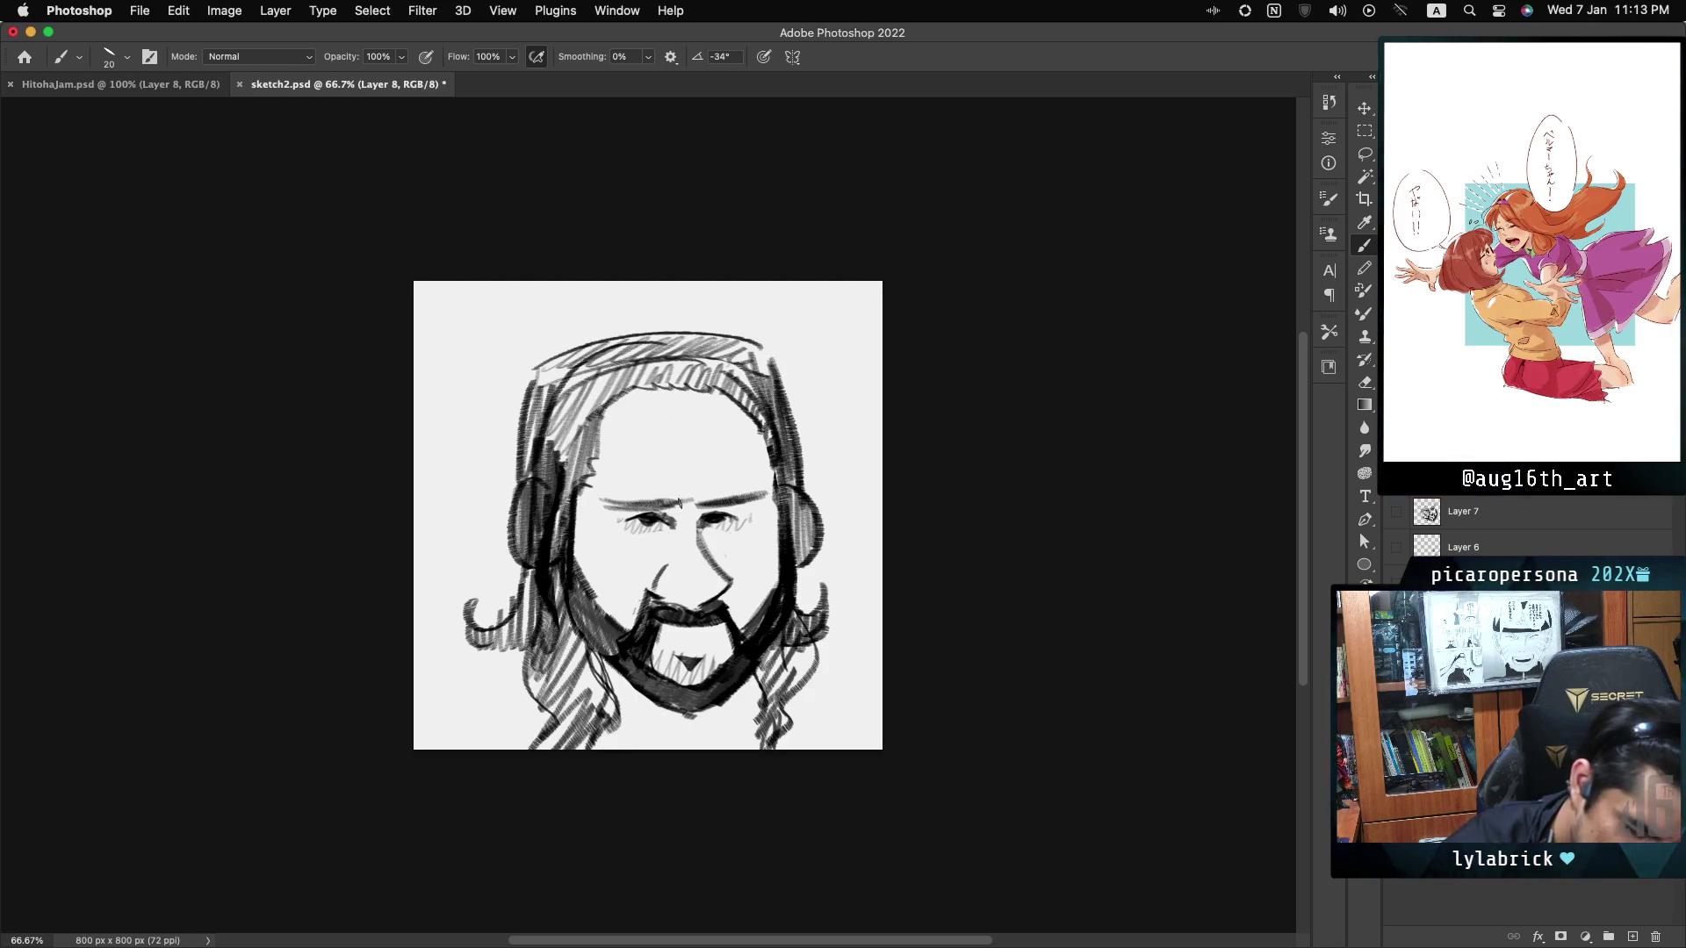
{"action": "left_click_drag", "start_coordinate": [683, 502], "coordinate": [654, 506]}
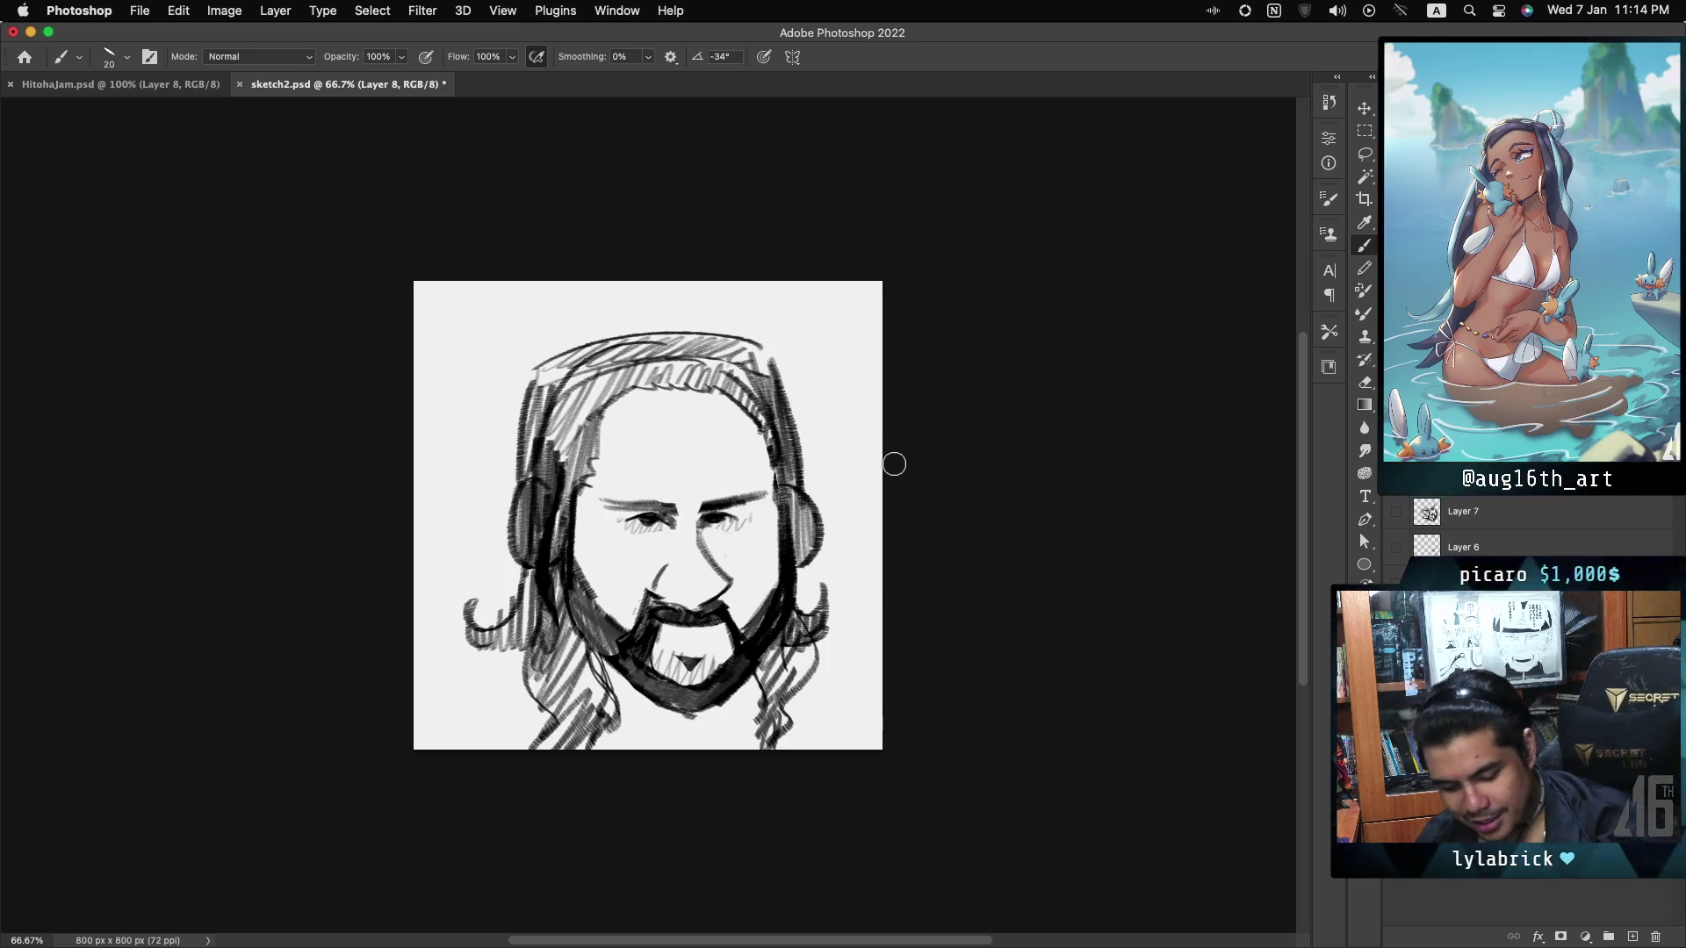
{"action": "key", "text": "super+s"}
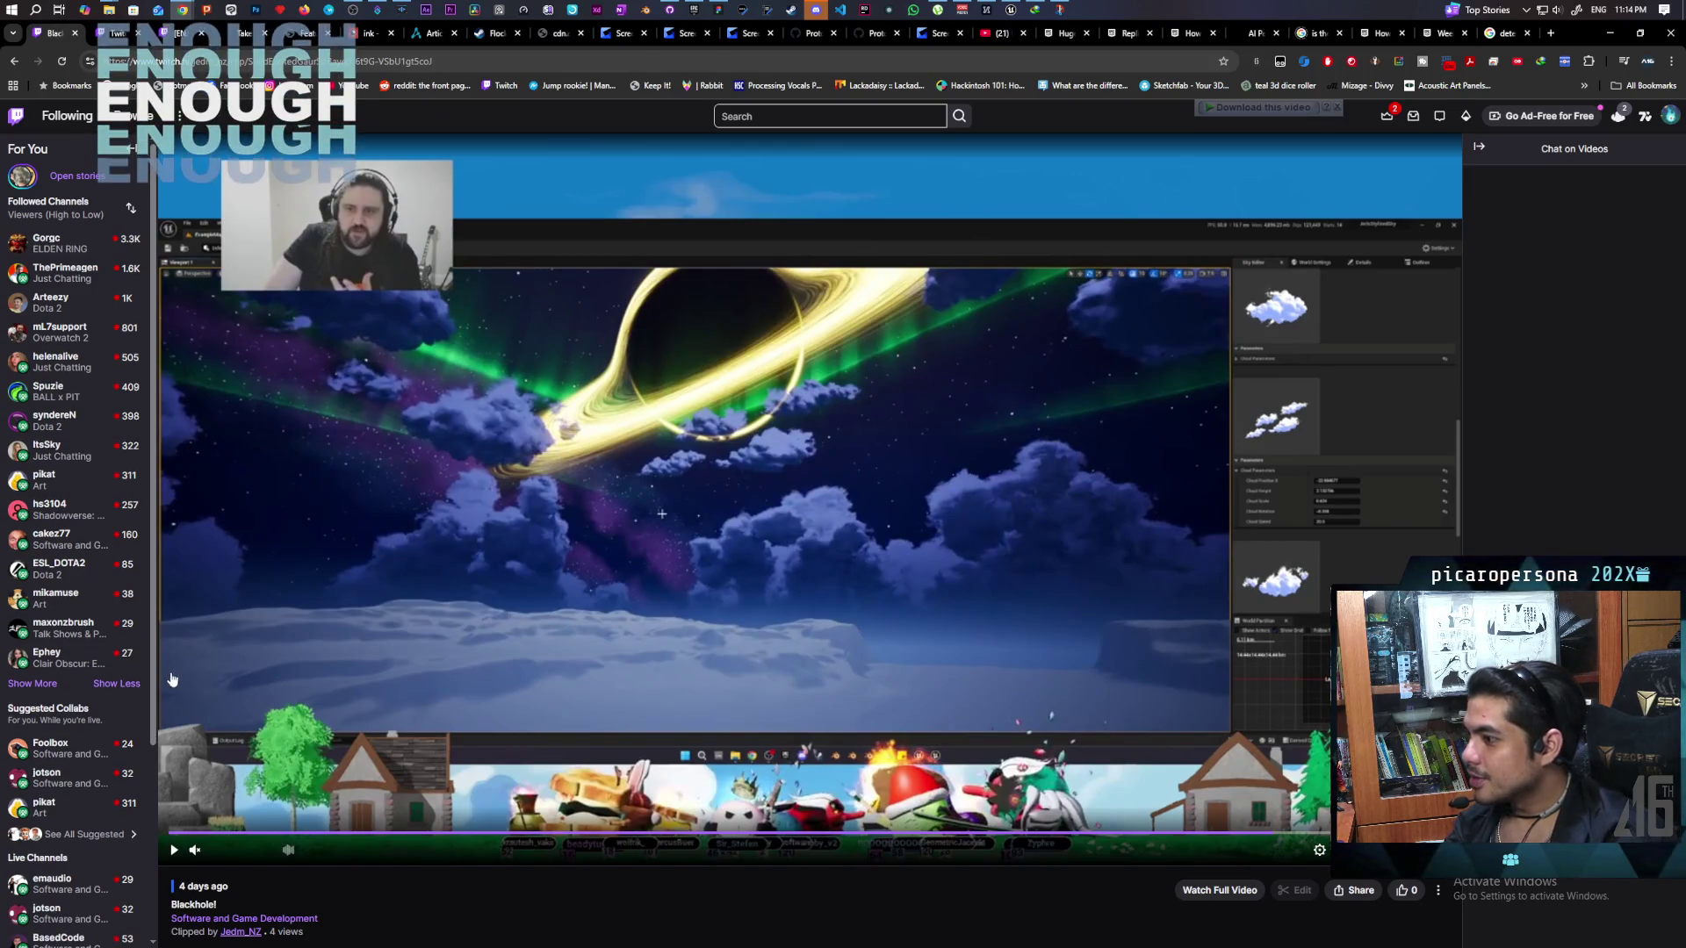
In the Software and Game Development category, expand Followed Channels and open the Mailroom stream.
{"action": "left_click", "coordinate": [294, 919]}
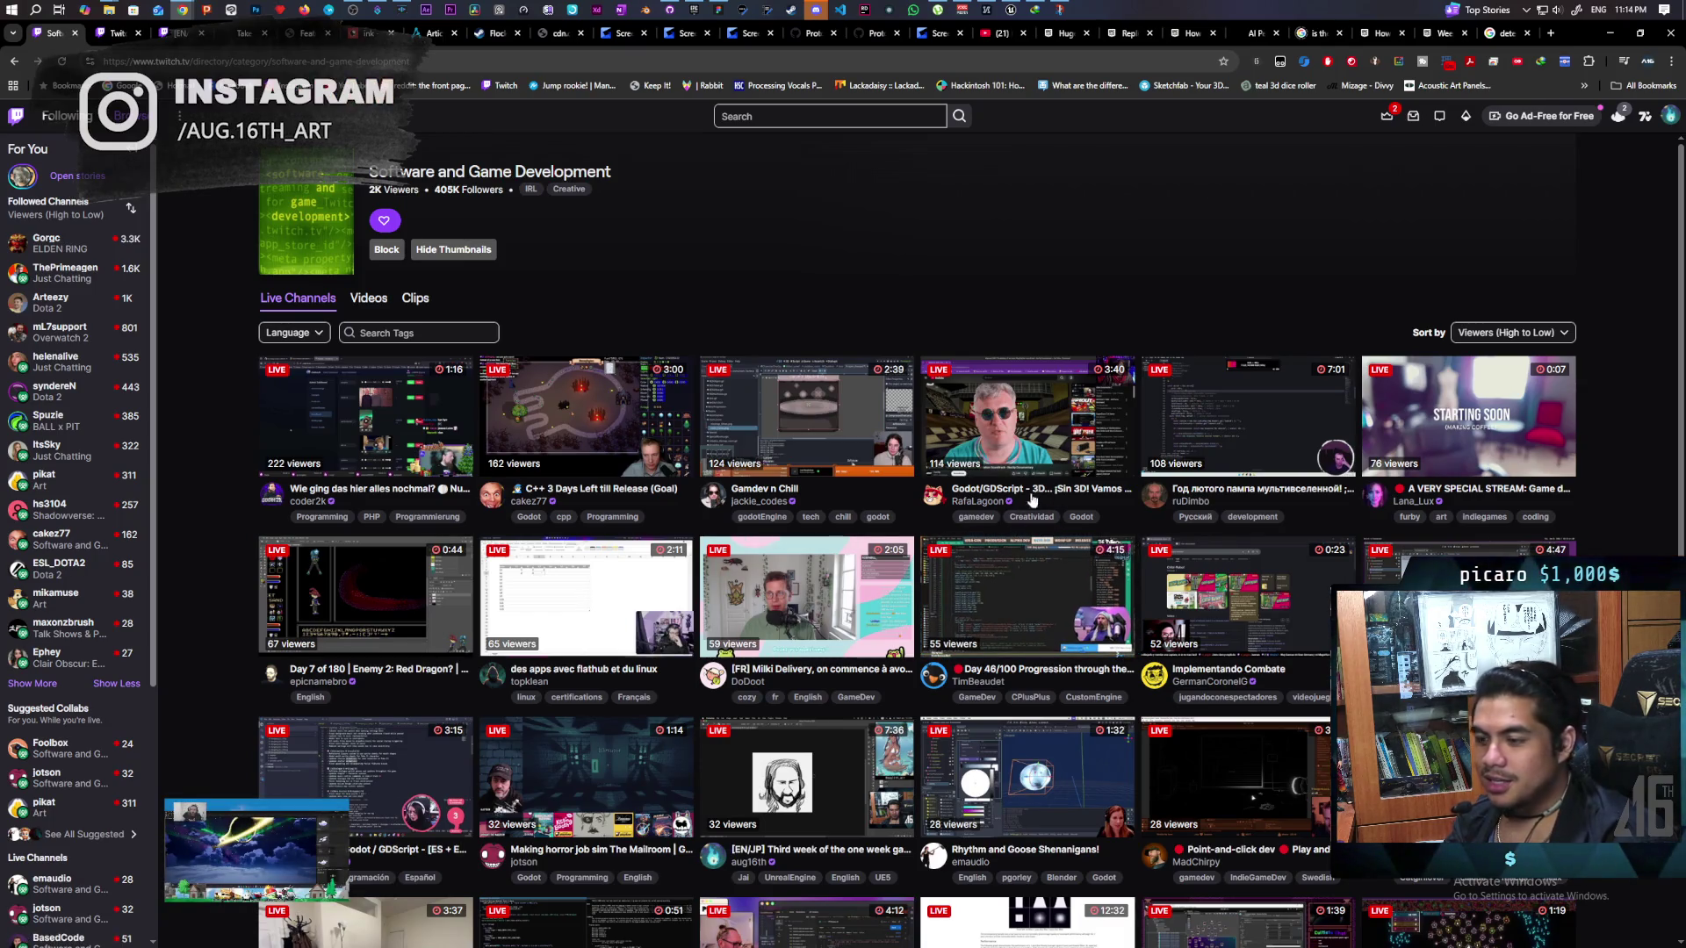
{"action": "scroll", "coordinate": [1027, 502], "scroll_direction": "down", "scroll_amount": 2}
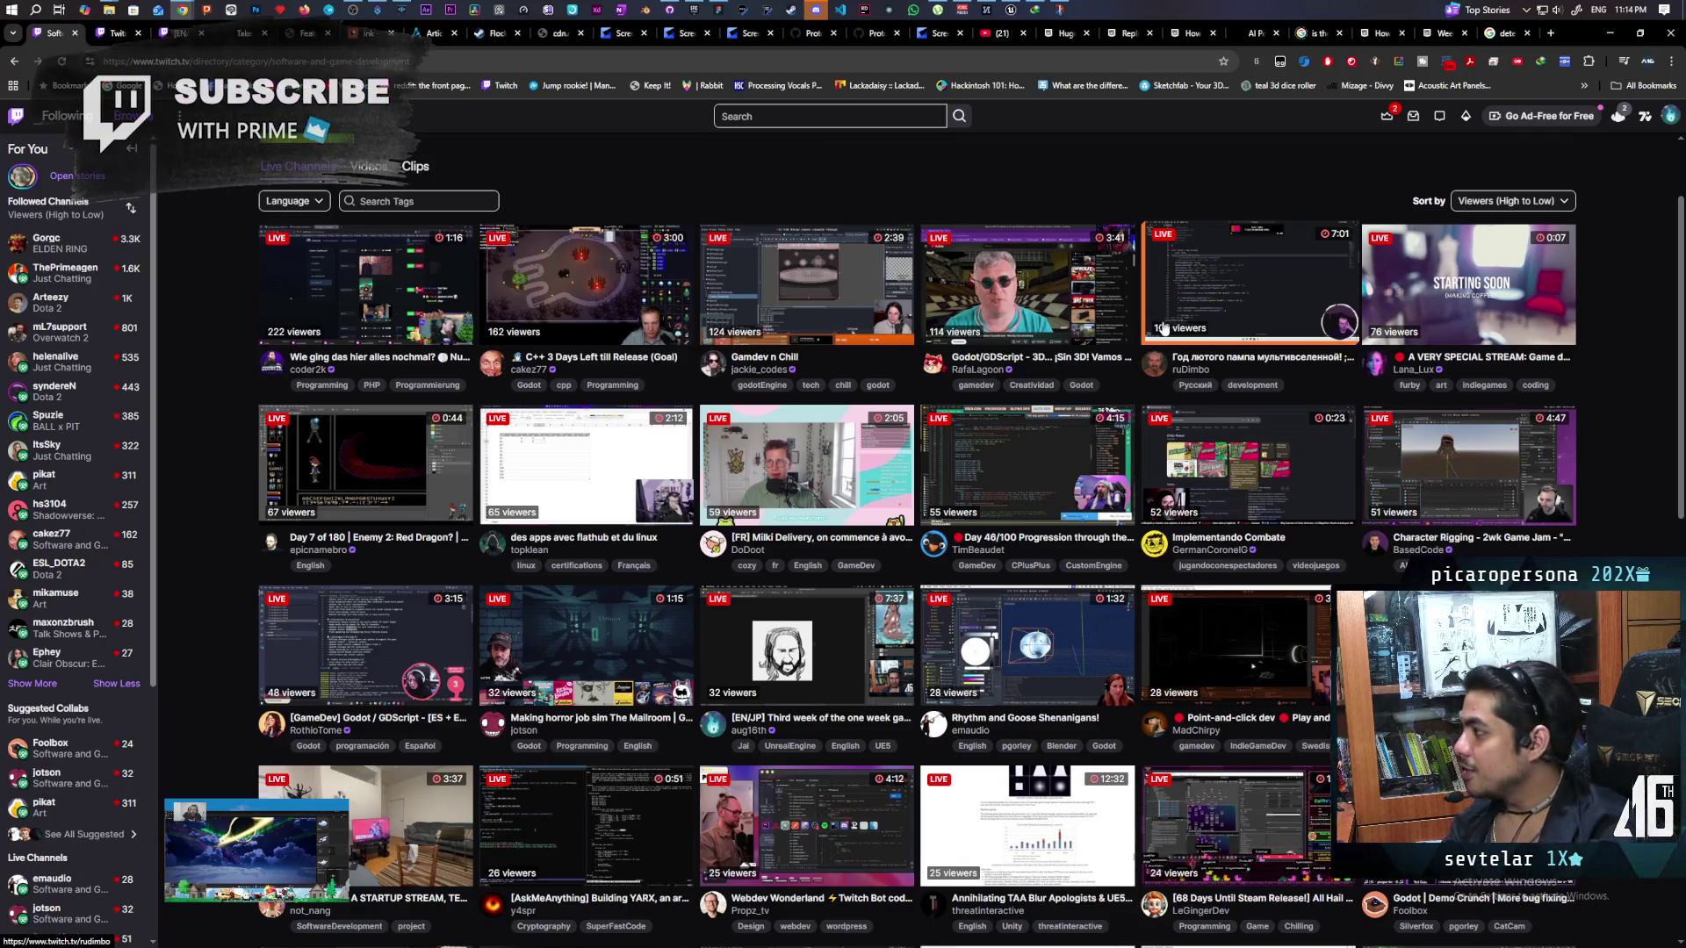
{"action": "left_click", "coordinate": [32, 683]}
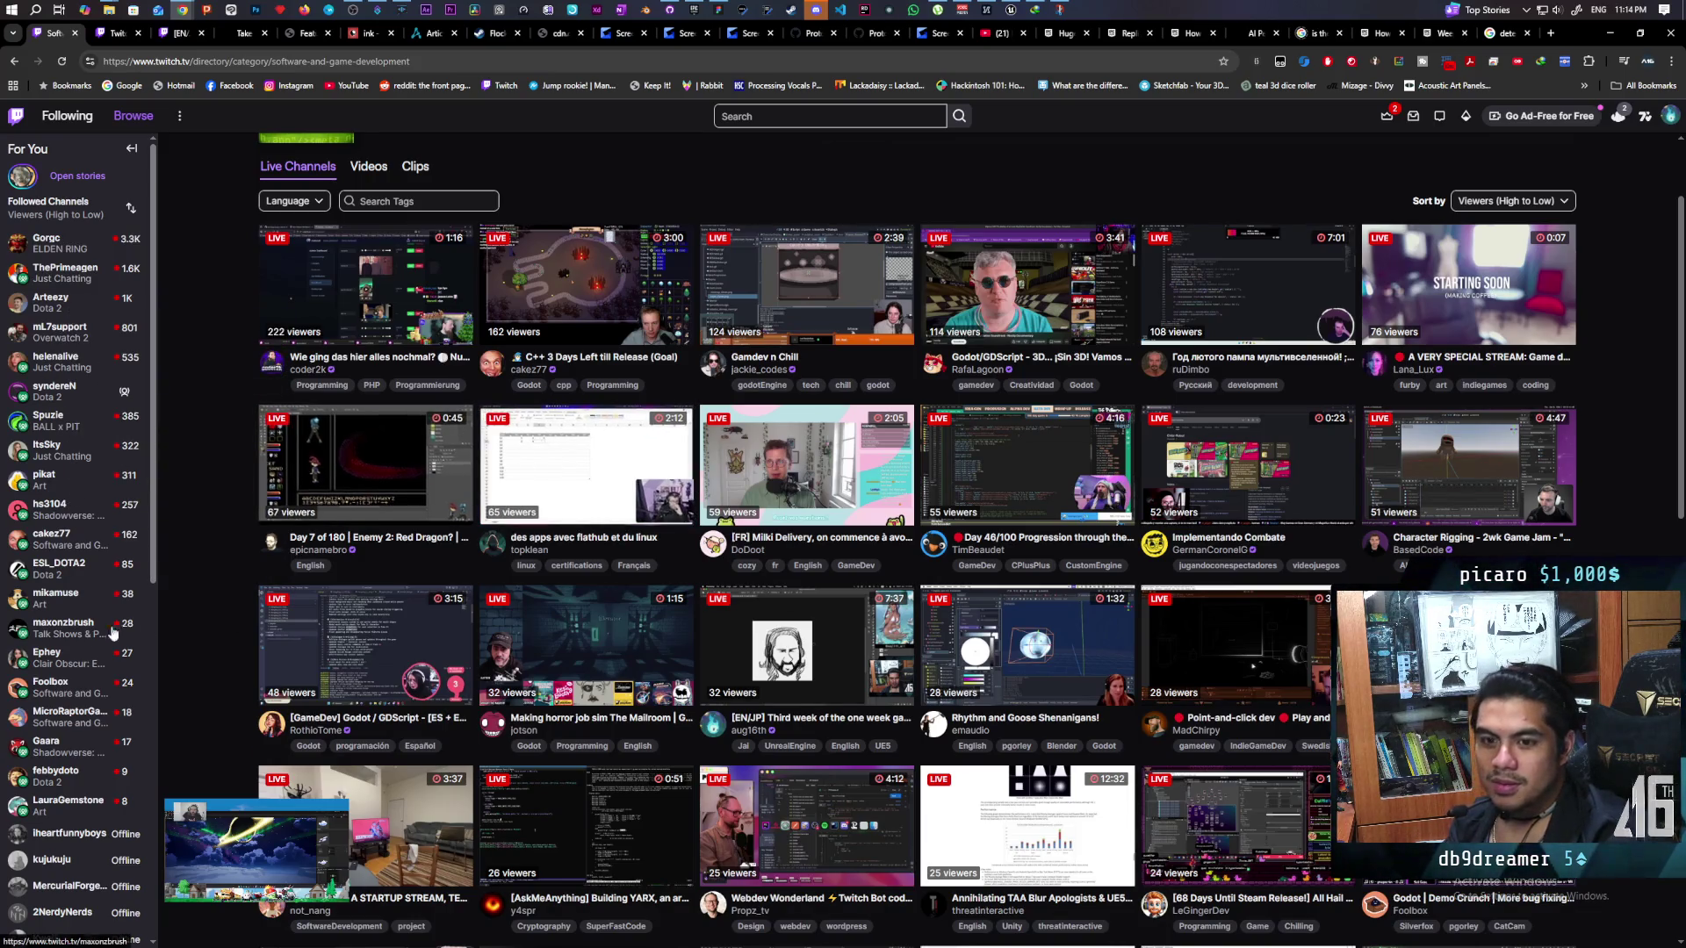
{"action": "scroll", "coordinate": [88, 623], "scroll_direction": "down", "scroll_amount": 3}
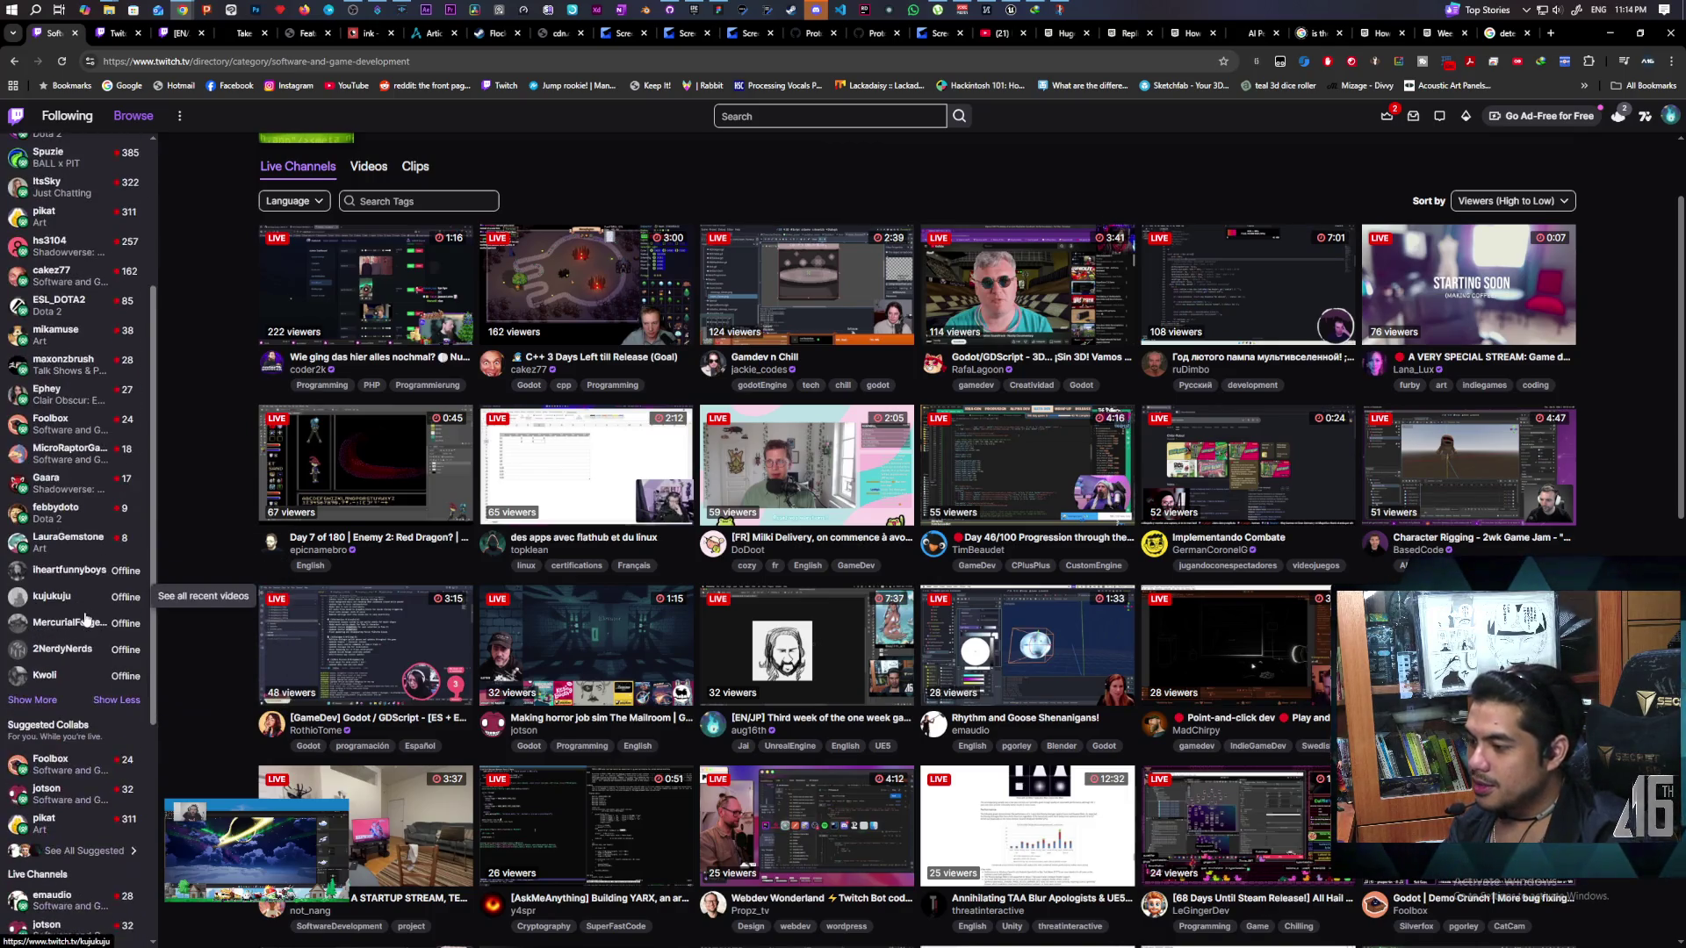
{"action": "scroll", "coordinate": [79, 638], "scroll_direction": "down", "scroll_amount": 3}
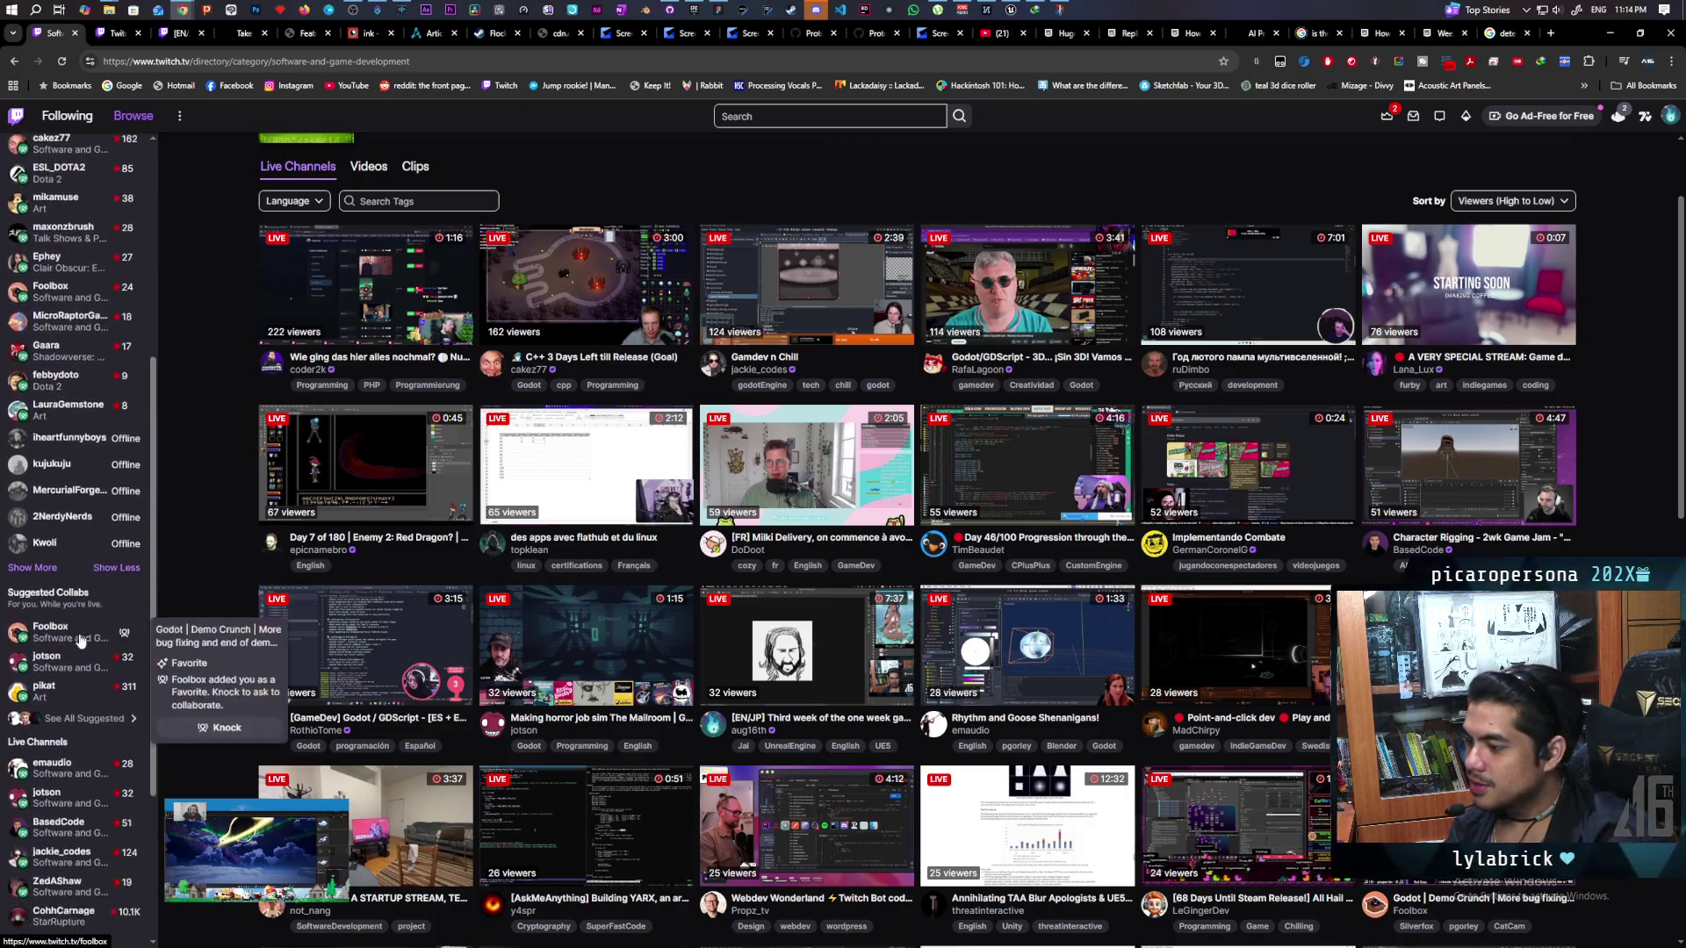
{"action": "left_click", "coordinate": [614, 638]}
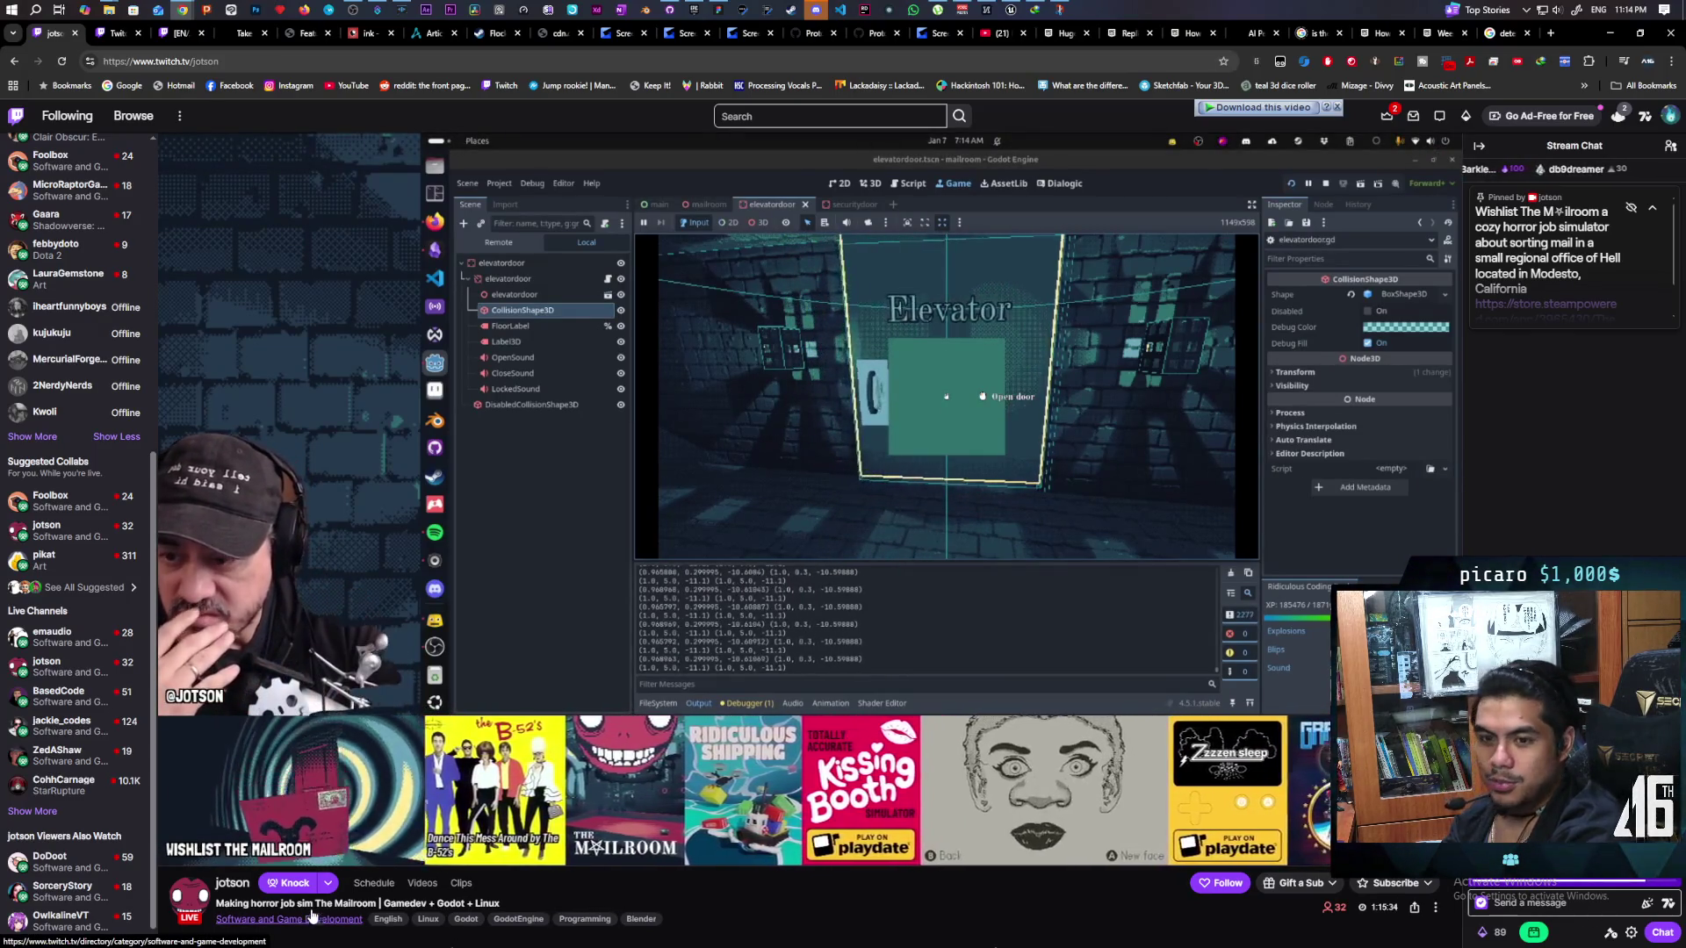
Go back to the Software and Game Development category listing.
{"action": "left_click", "coordinate": [14, 61]}
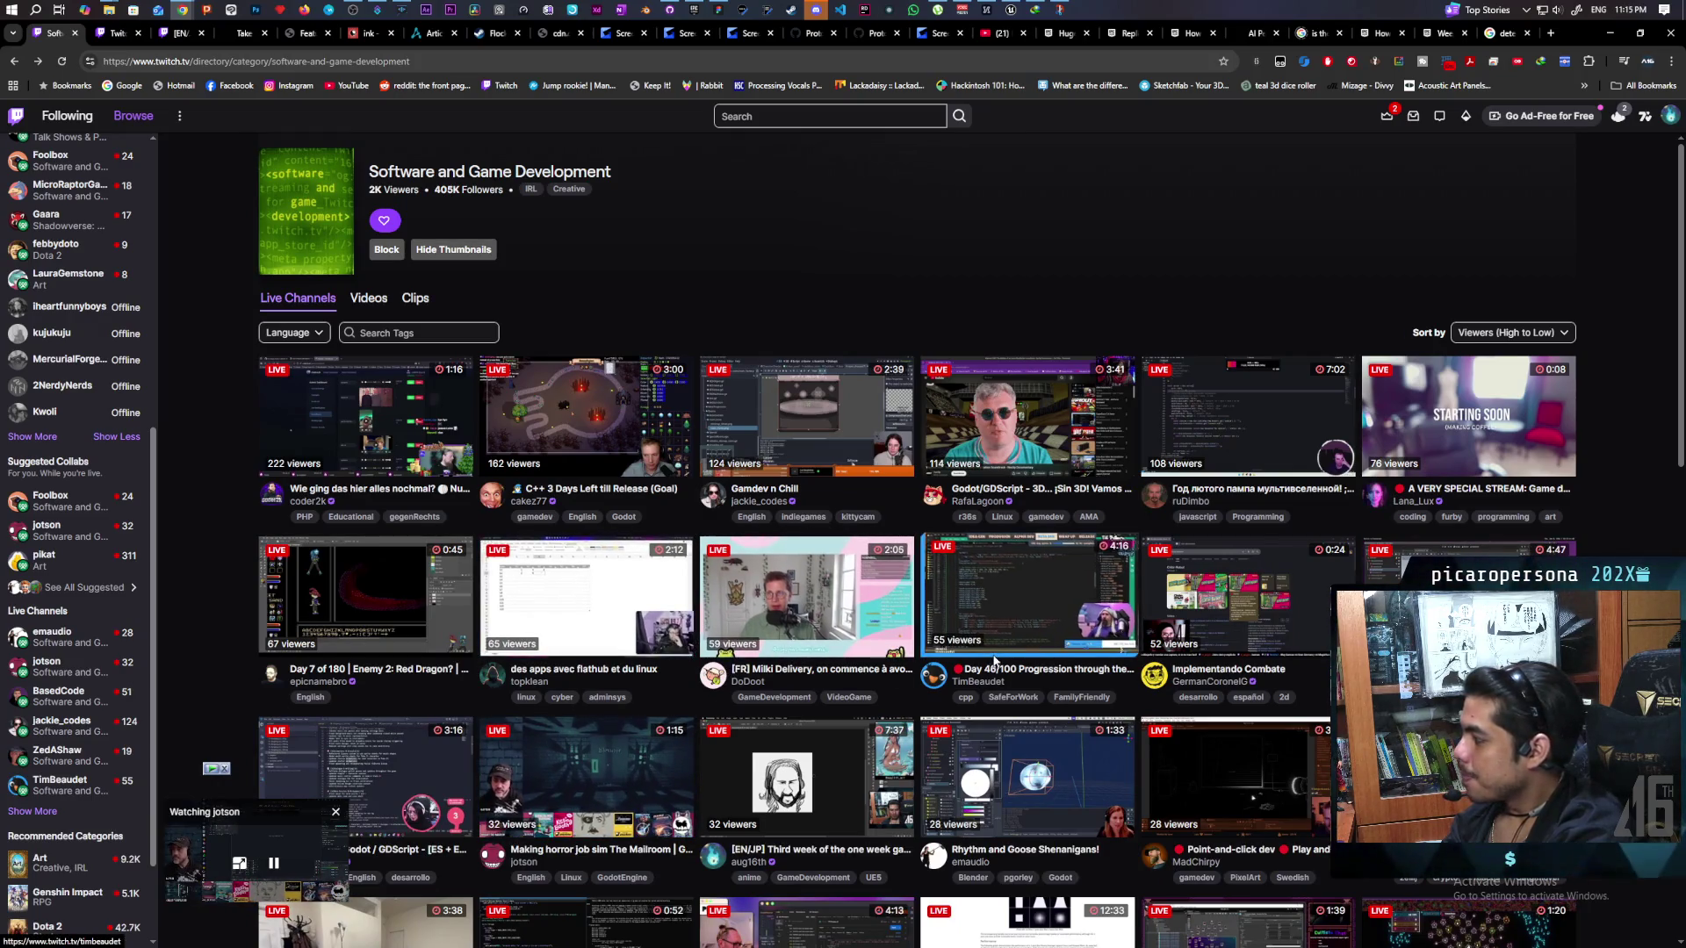
{"action": "scroll", "coordinate": [995, 660], "scroll_direction": "down", "scroll_amount": 3}
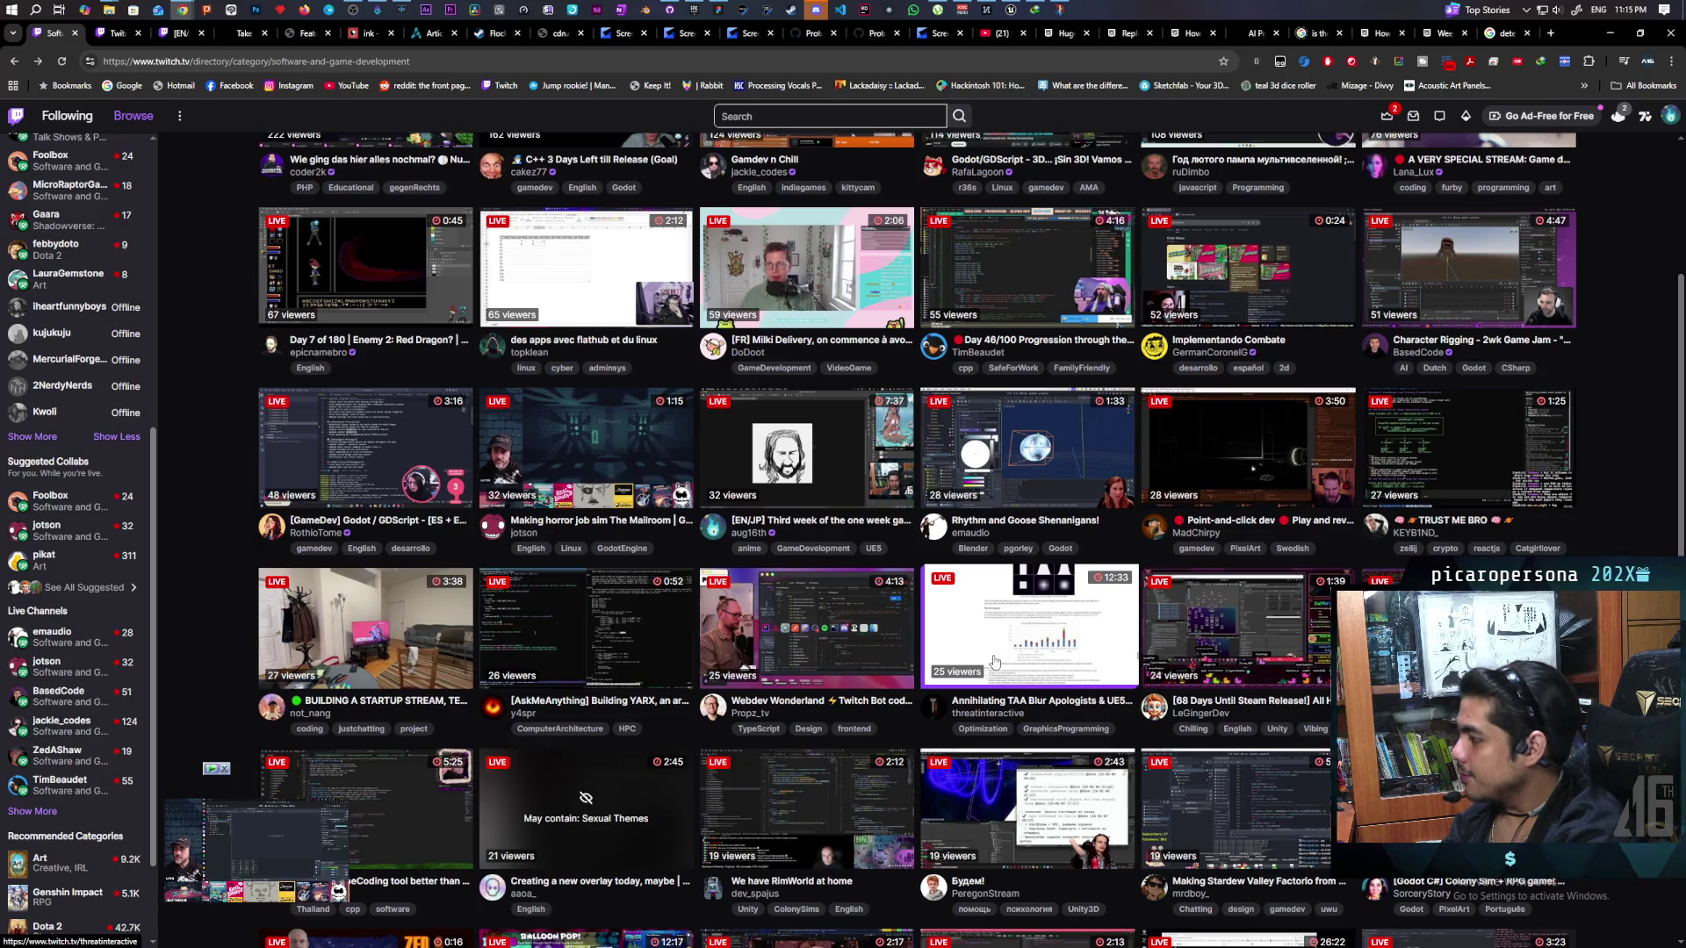
{"action": "scroll", "coordinate": [994, 660], "scroll_direction": "down", "scroll_amount": 3}
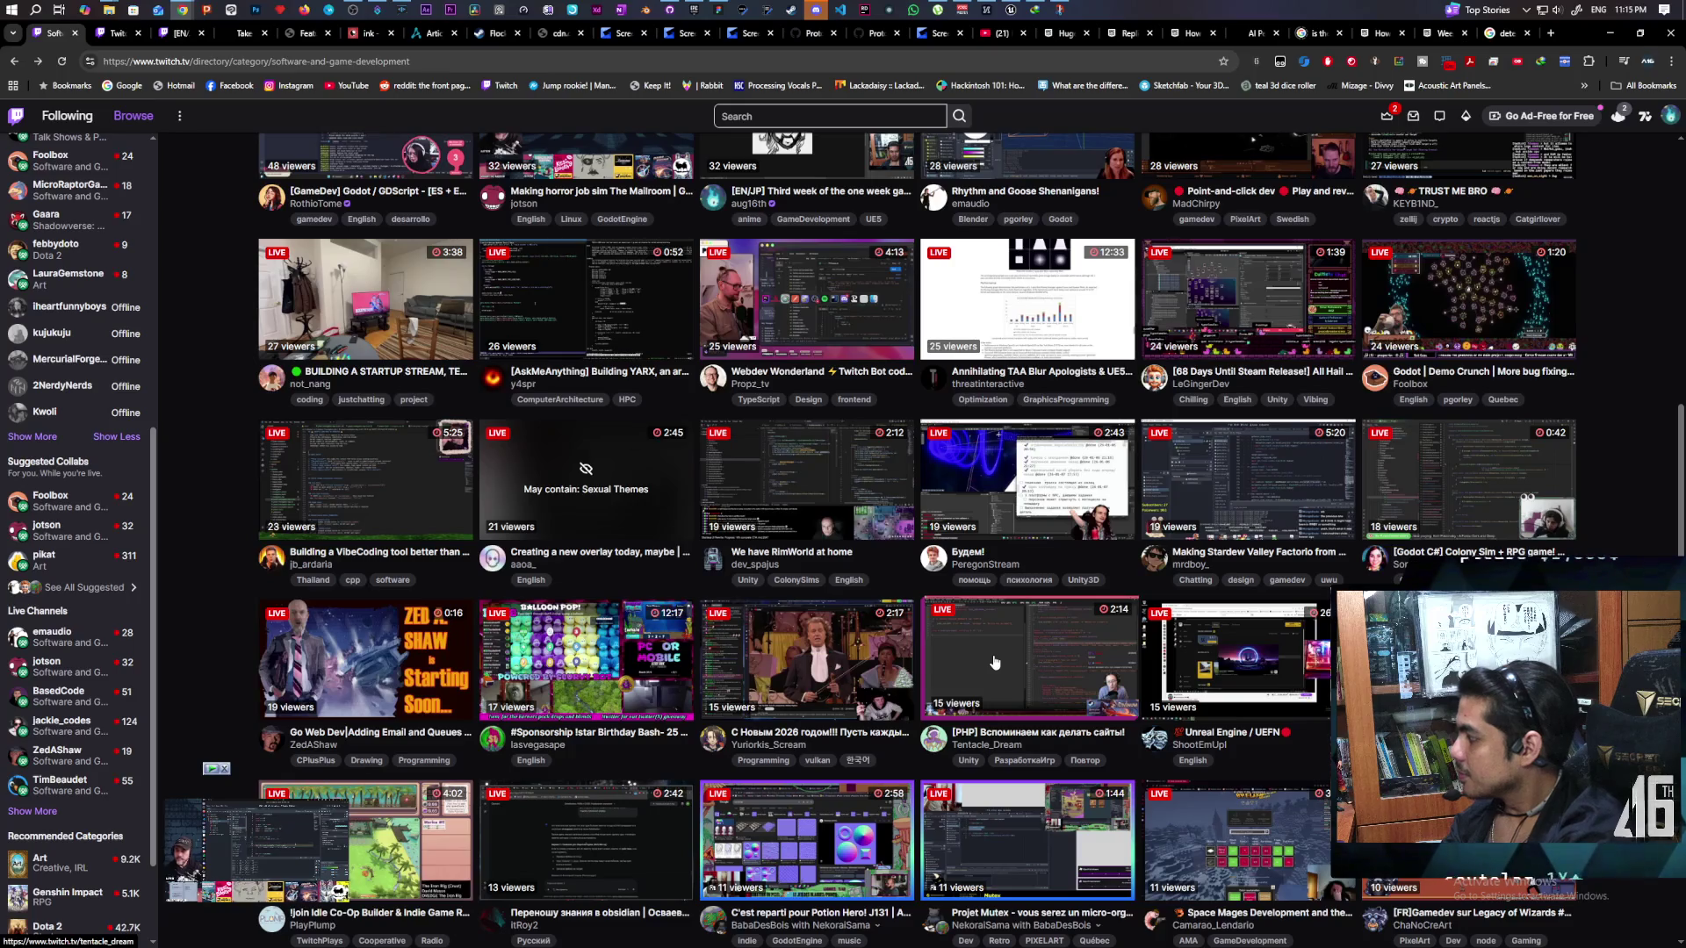
{"action": "scroll", "coordinate": [994, 662], "scroll_direction": "down", "scroll_amount": 4}
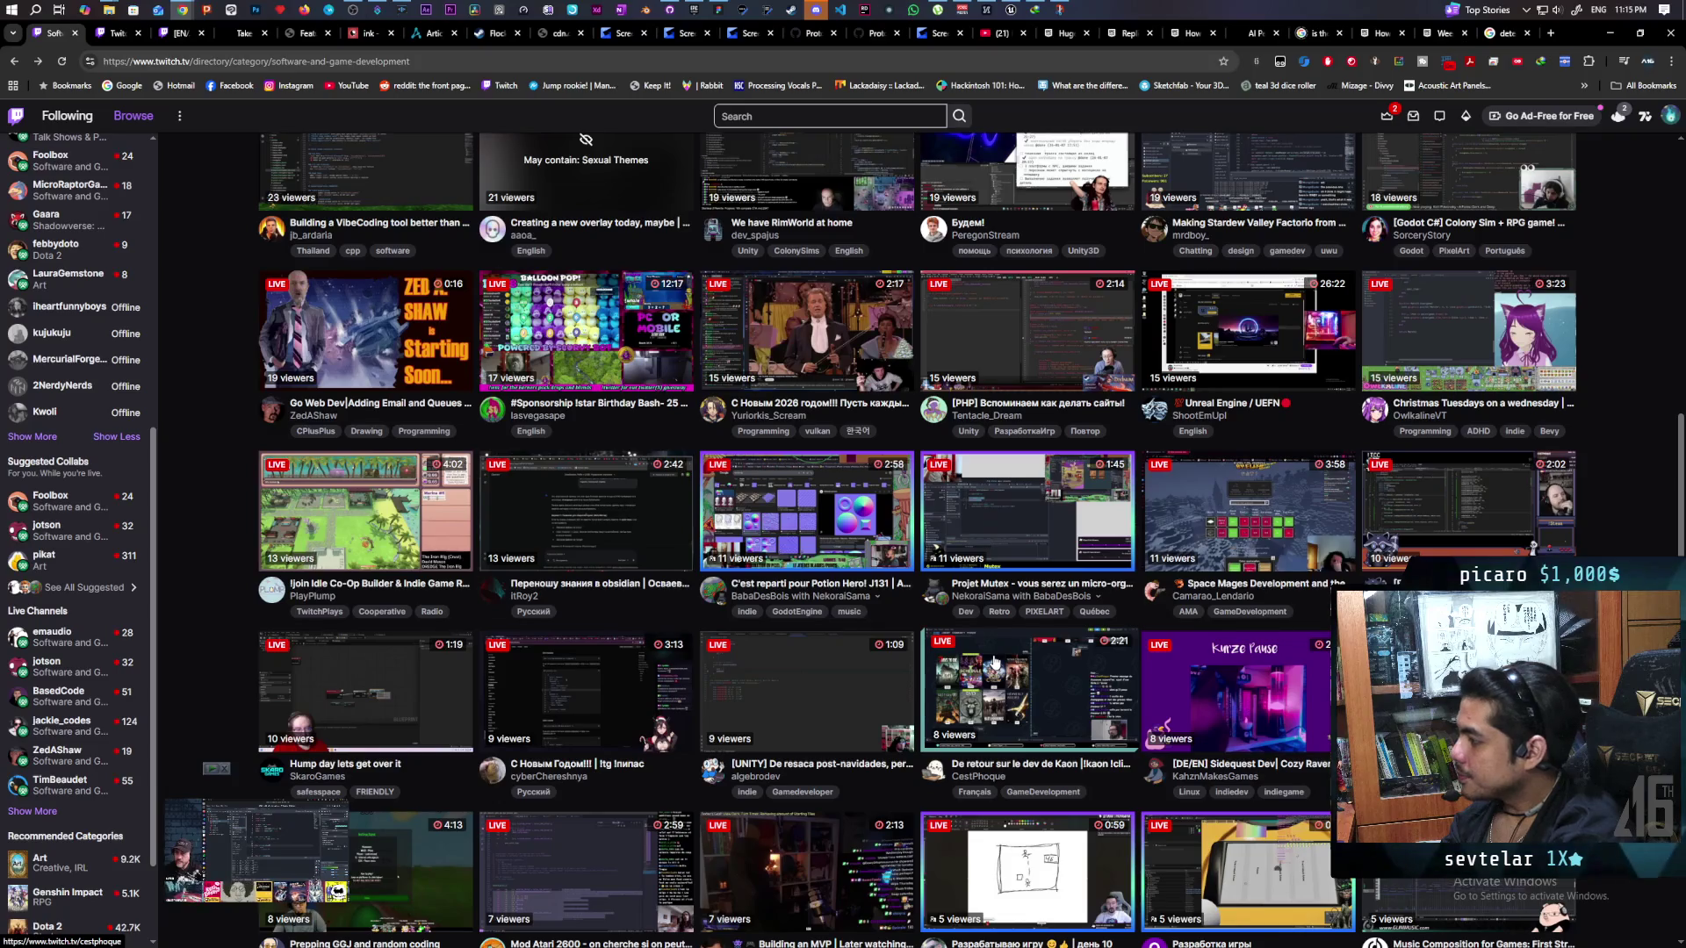
{"action": "scroll", "coordinate": [995, 662], "scroll_direction": "down", "scroll_amount": 2}
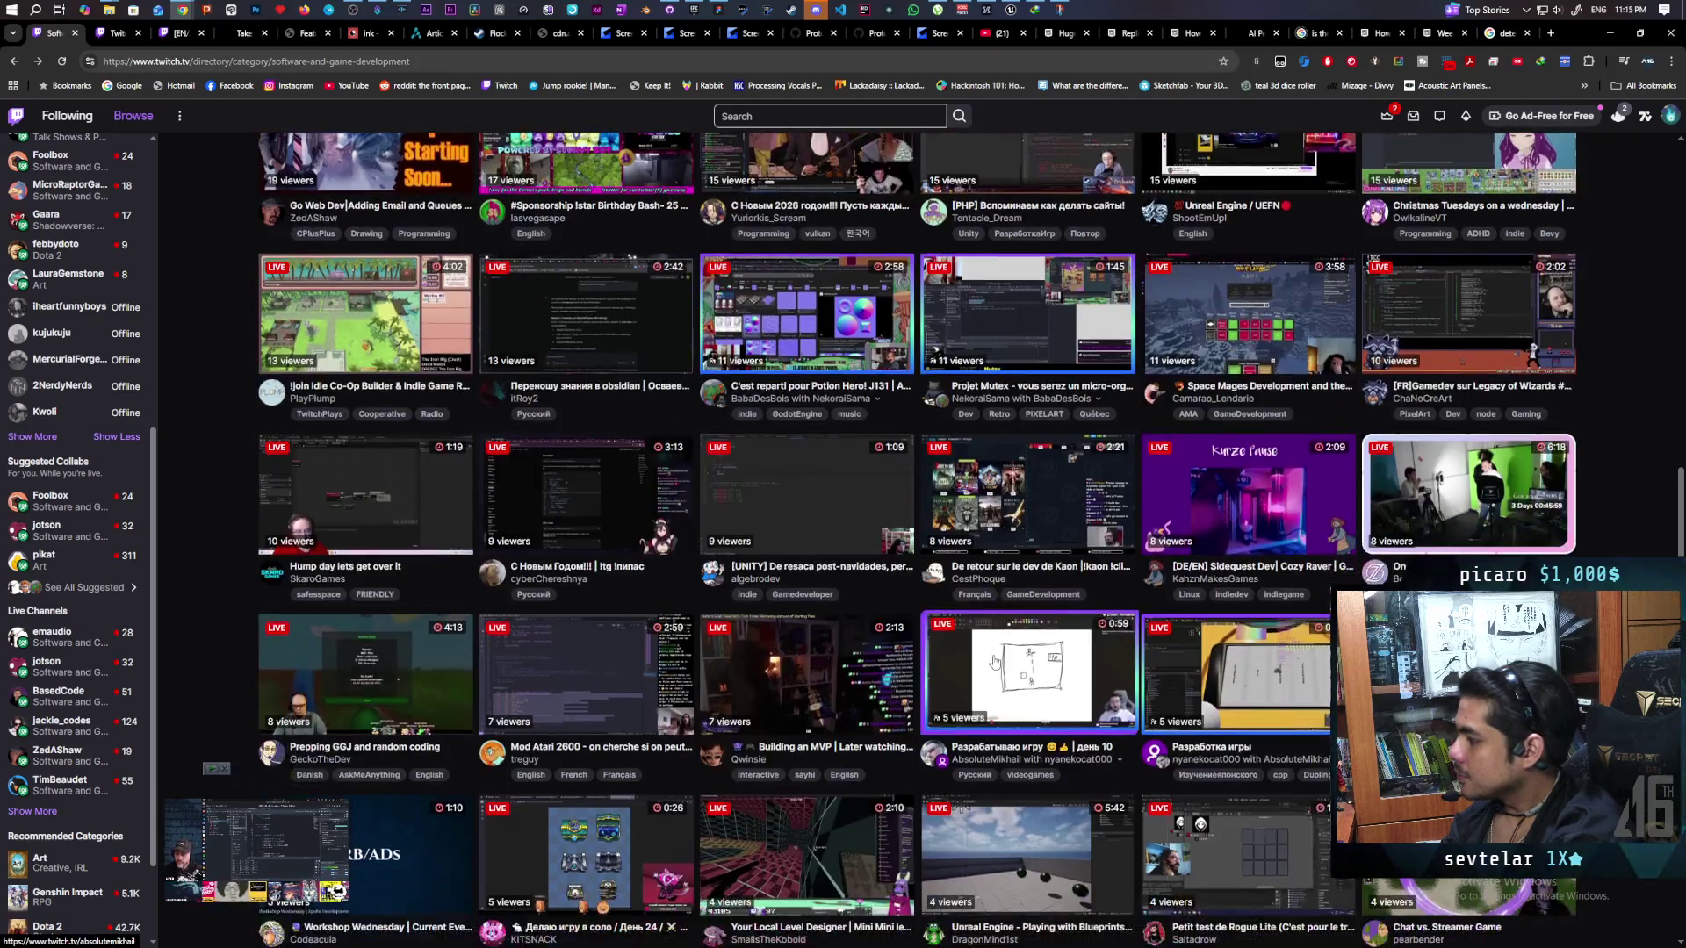
{"action": "scroll", "coordinate": [995, 662], "scroll_direction": "down", "scroll_amount": 3}
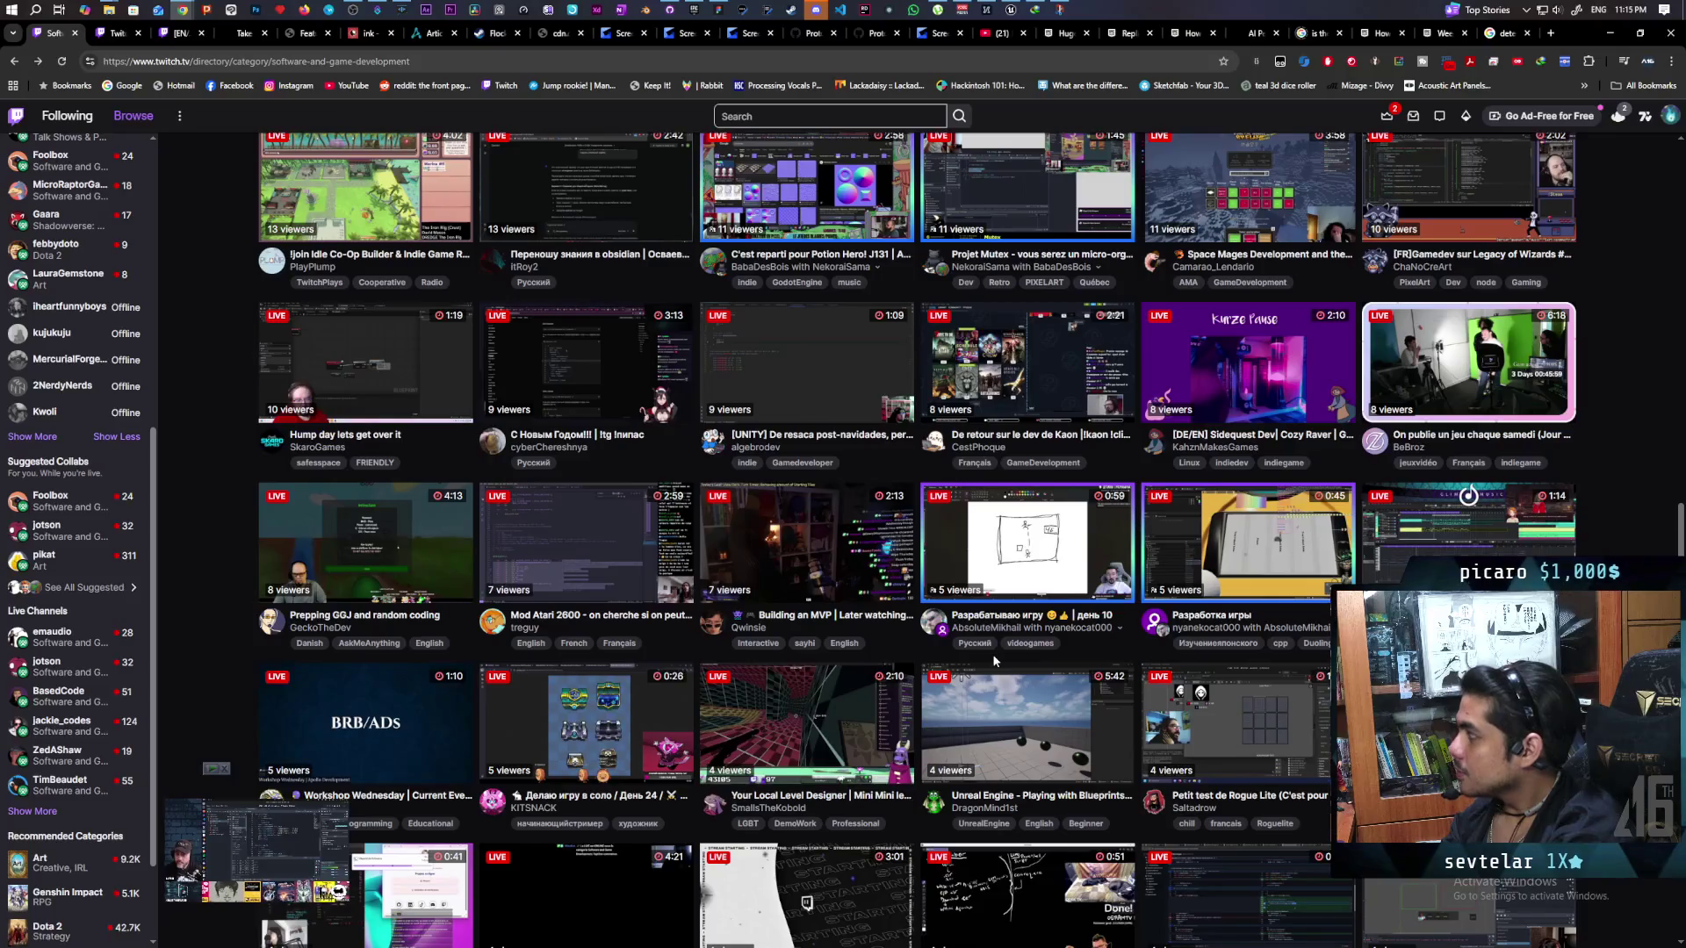
{"action": "scroll", "coordinate": [994, 661], "scroll_direction": "down", "scroll_amount": 1}
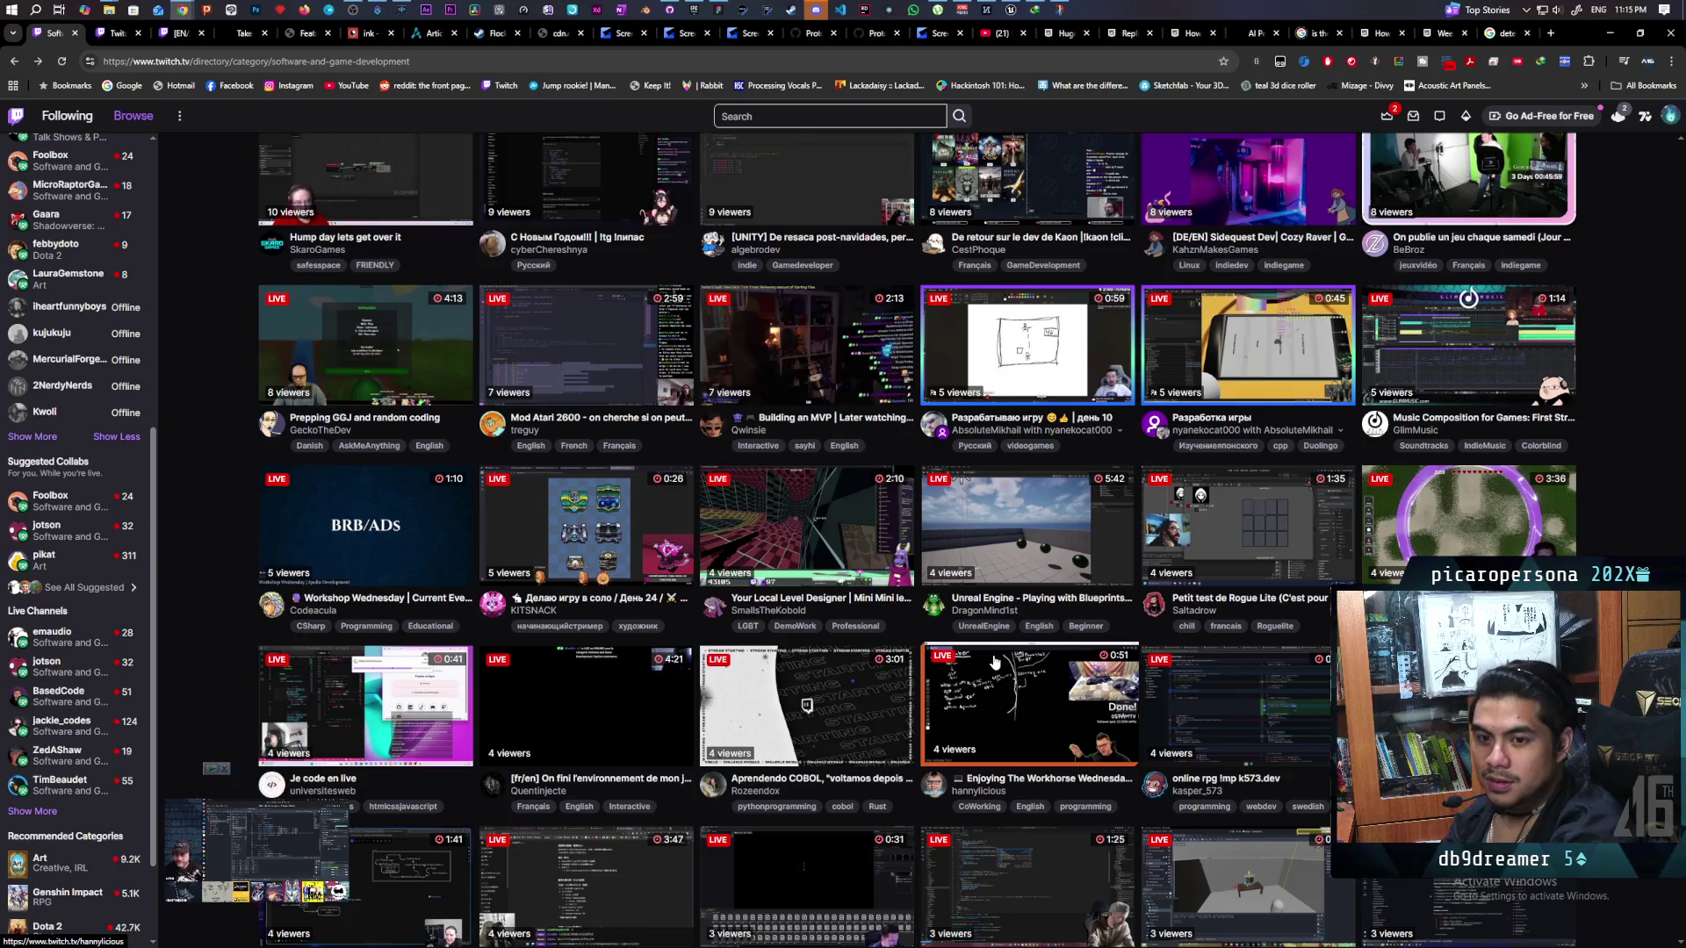
{"action": "scroll", "coordinate": [995, 662], "scroll_direction": "down", "scroll_amount": 4}
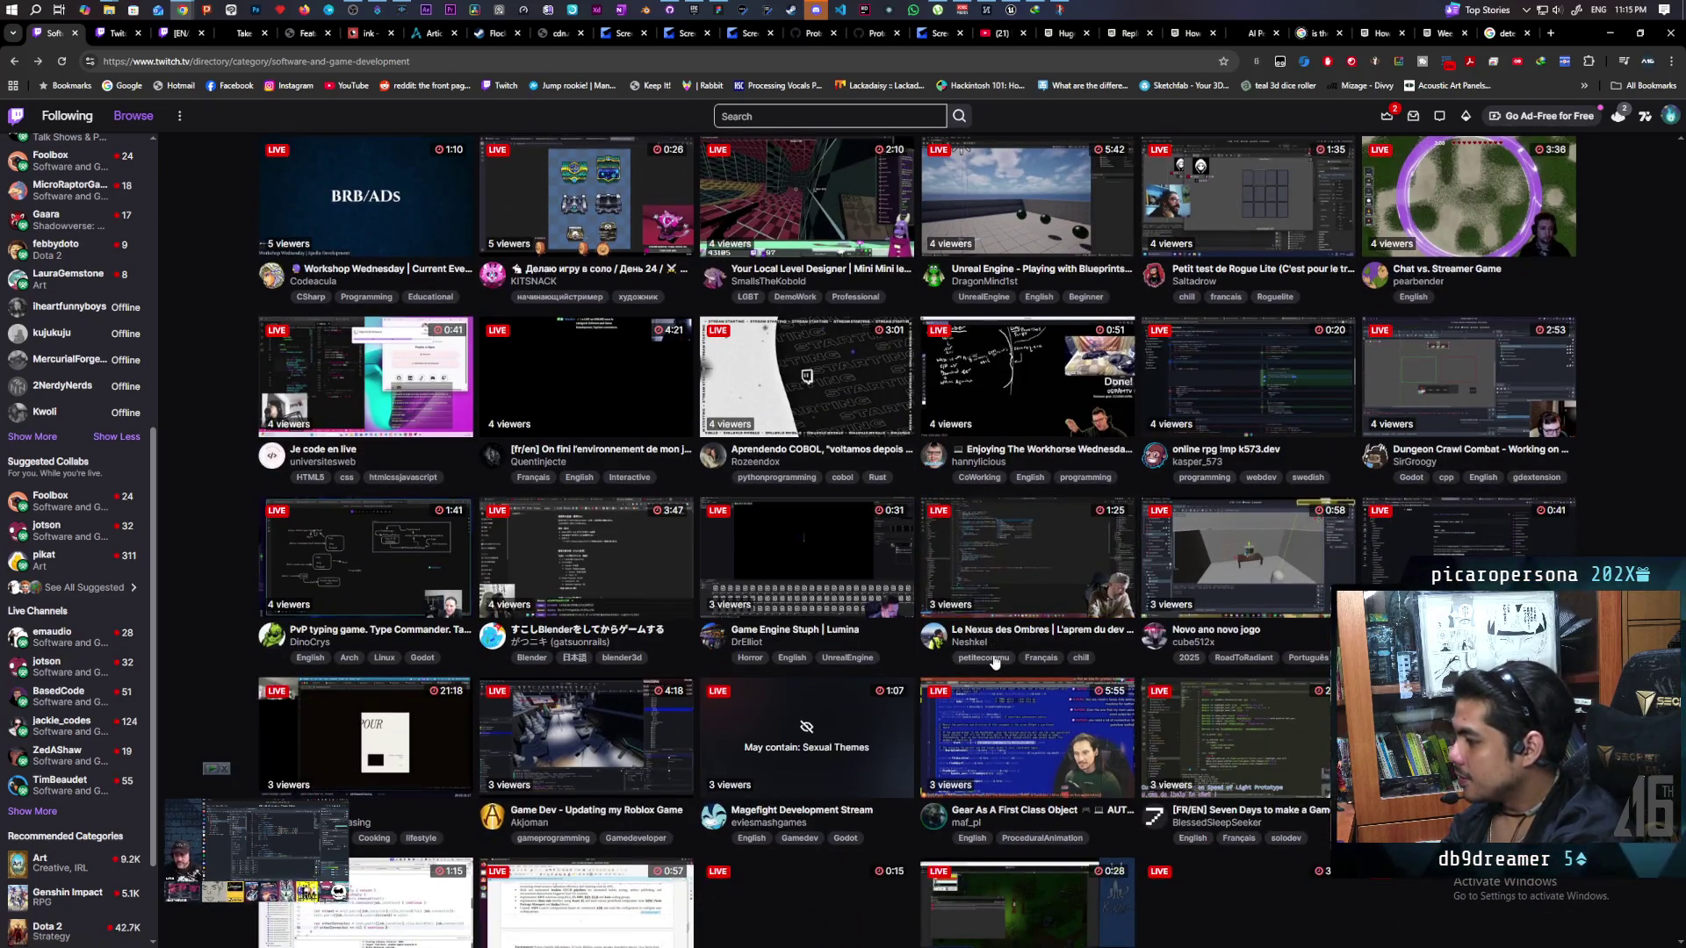
{"action": "scroll", "coordinate": [995, 662], "scroll_direction": "down", "scroll_amount": 3}
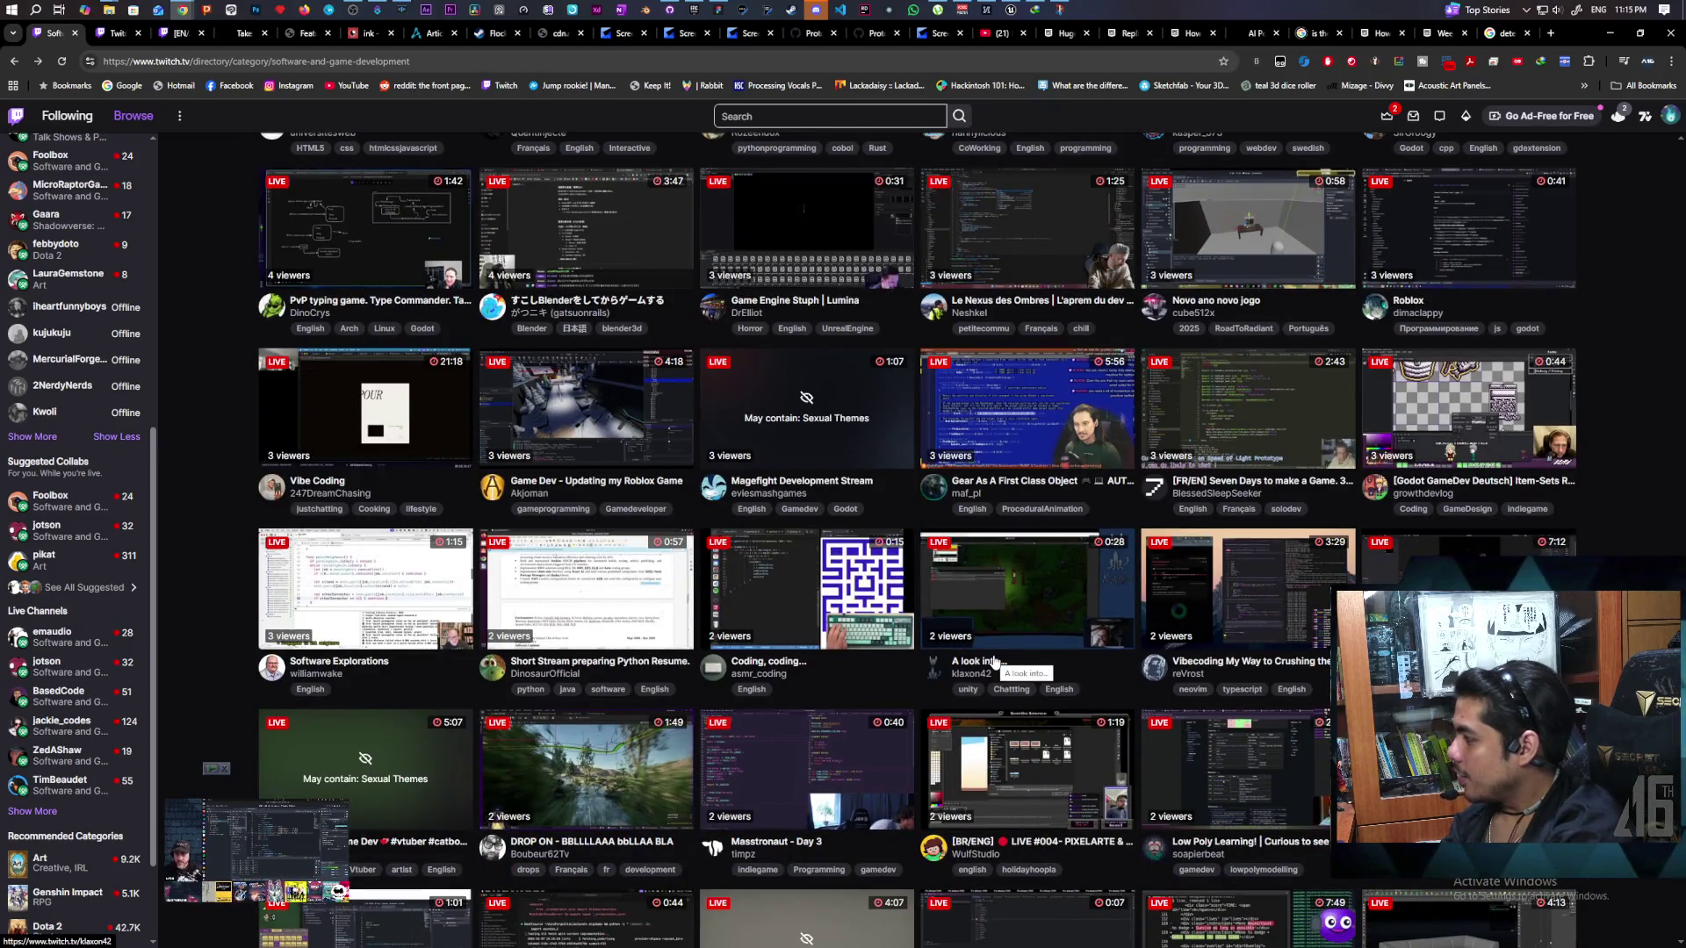
{"action": "scroll", "coordinate": [994, 662], "scroll_direction": "down", "scroll_amount": 3}
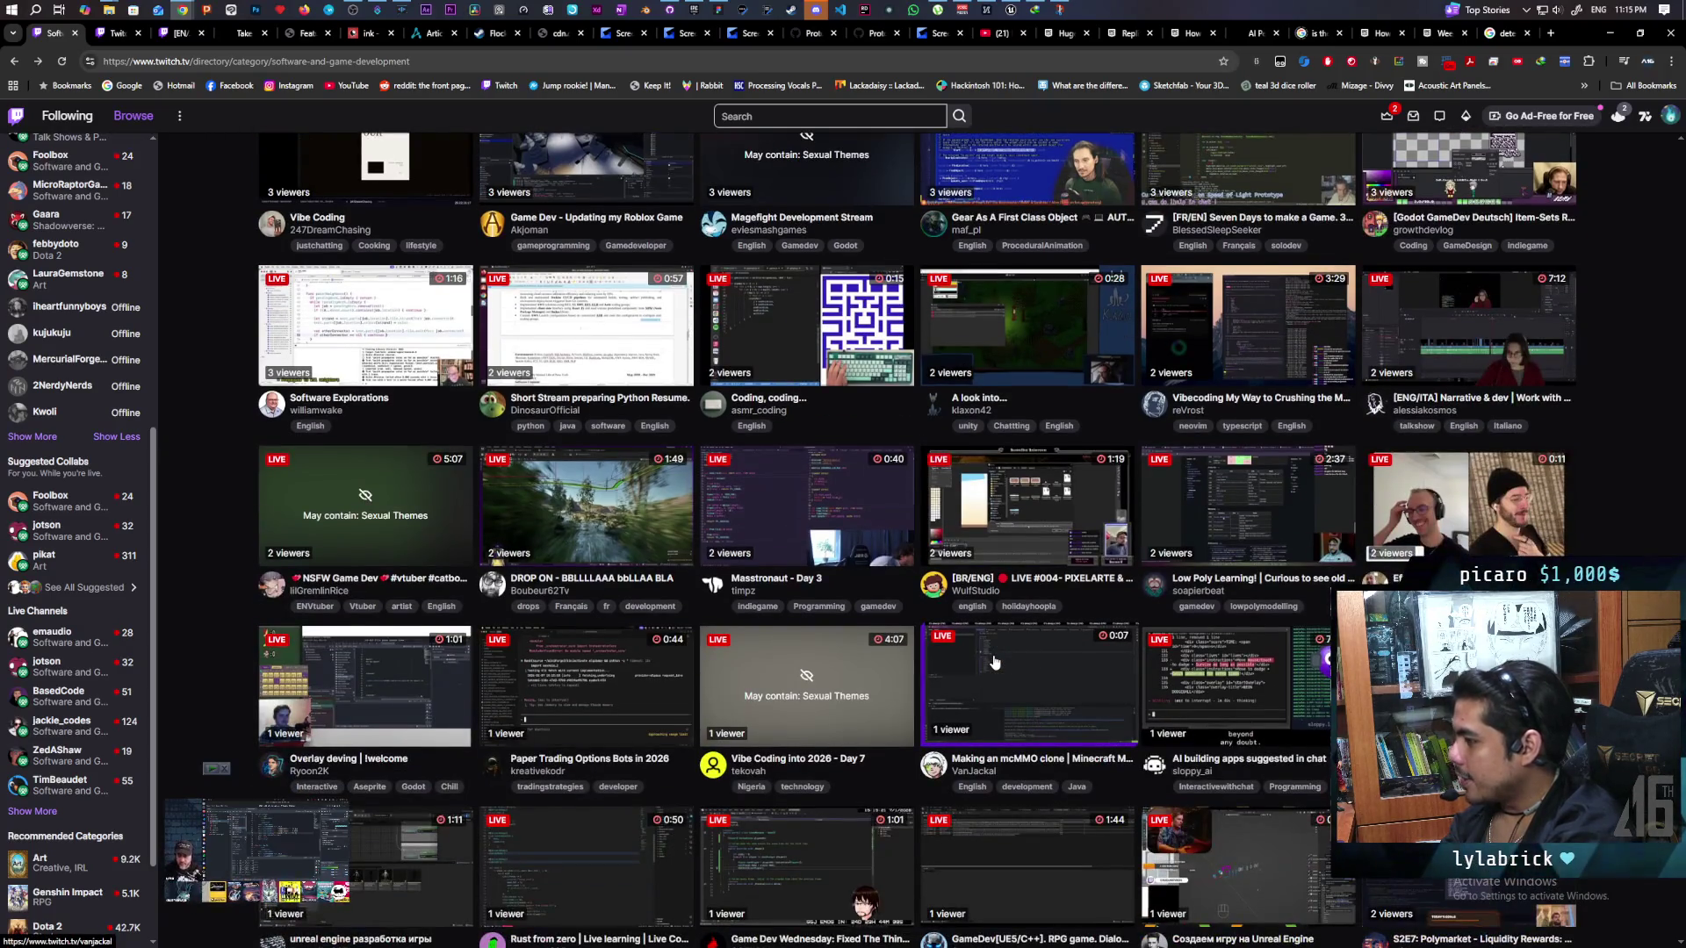
{"action": "scroll", "coordinate": [995, 662], "scroll_direction": "down", "scroll_amount": 4}
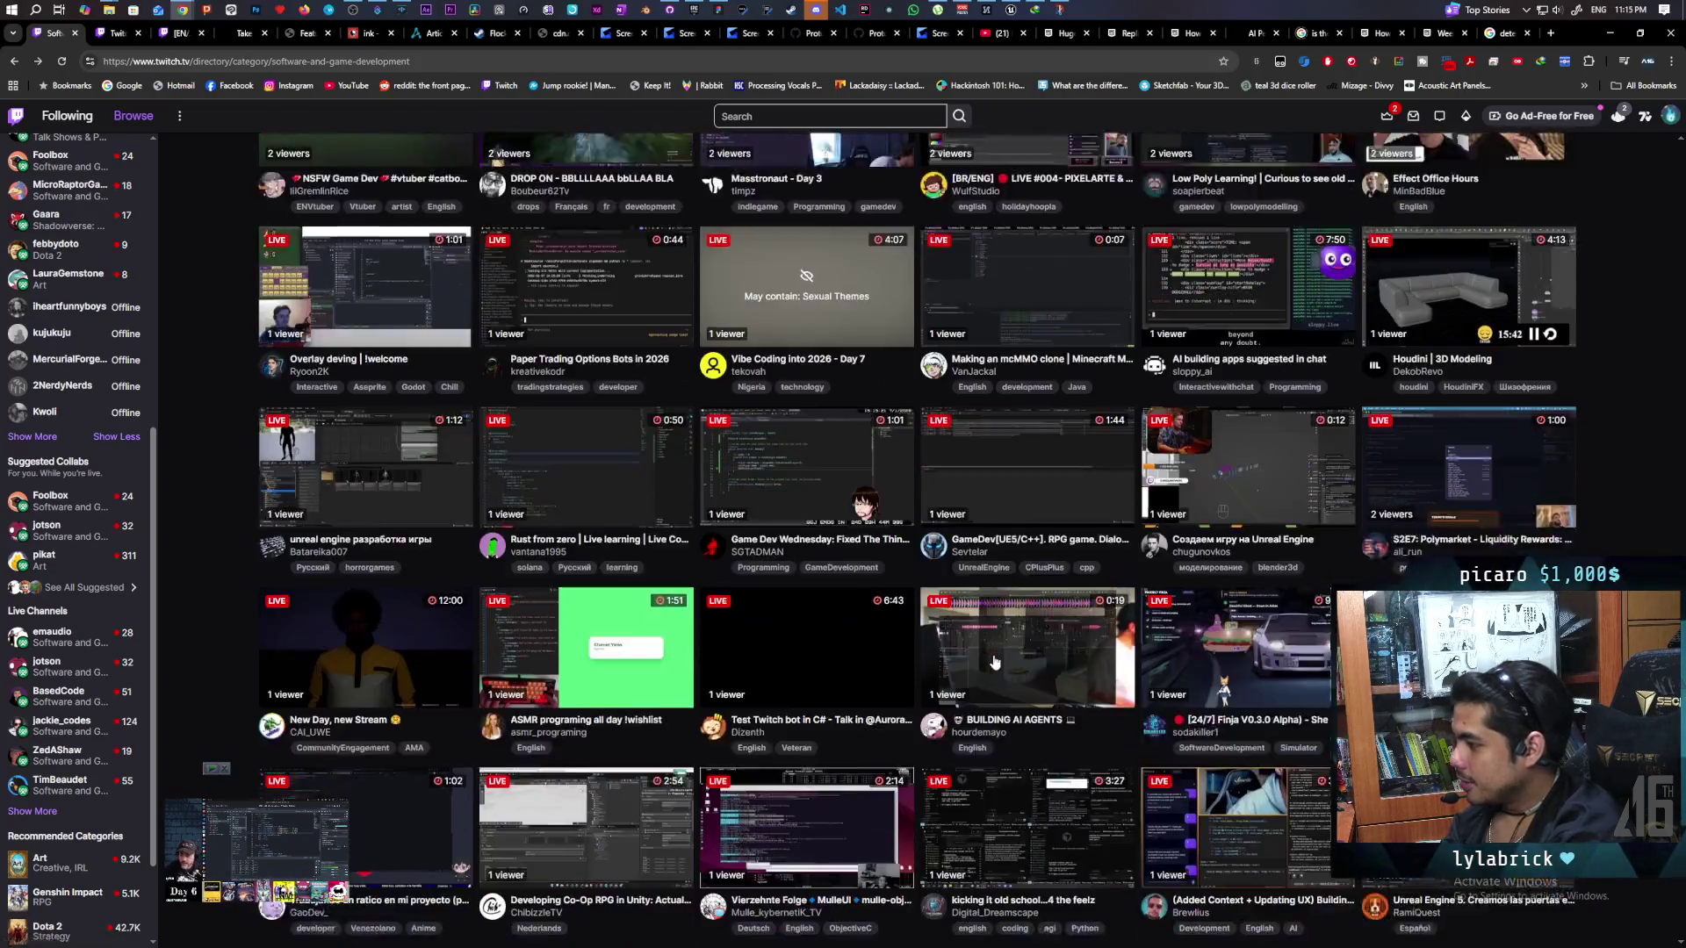
{"action": "scroll", "coordinate": [994, 662], "scroll_direction": "down", "scroll_amount": 1}
{"action": "scroll", "coordinate": [995, 662], "scroll_direction": "down", "scroll_amount": 1}
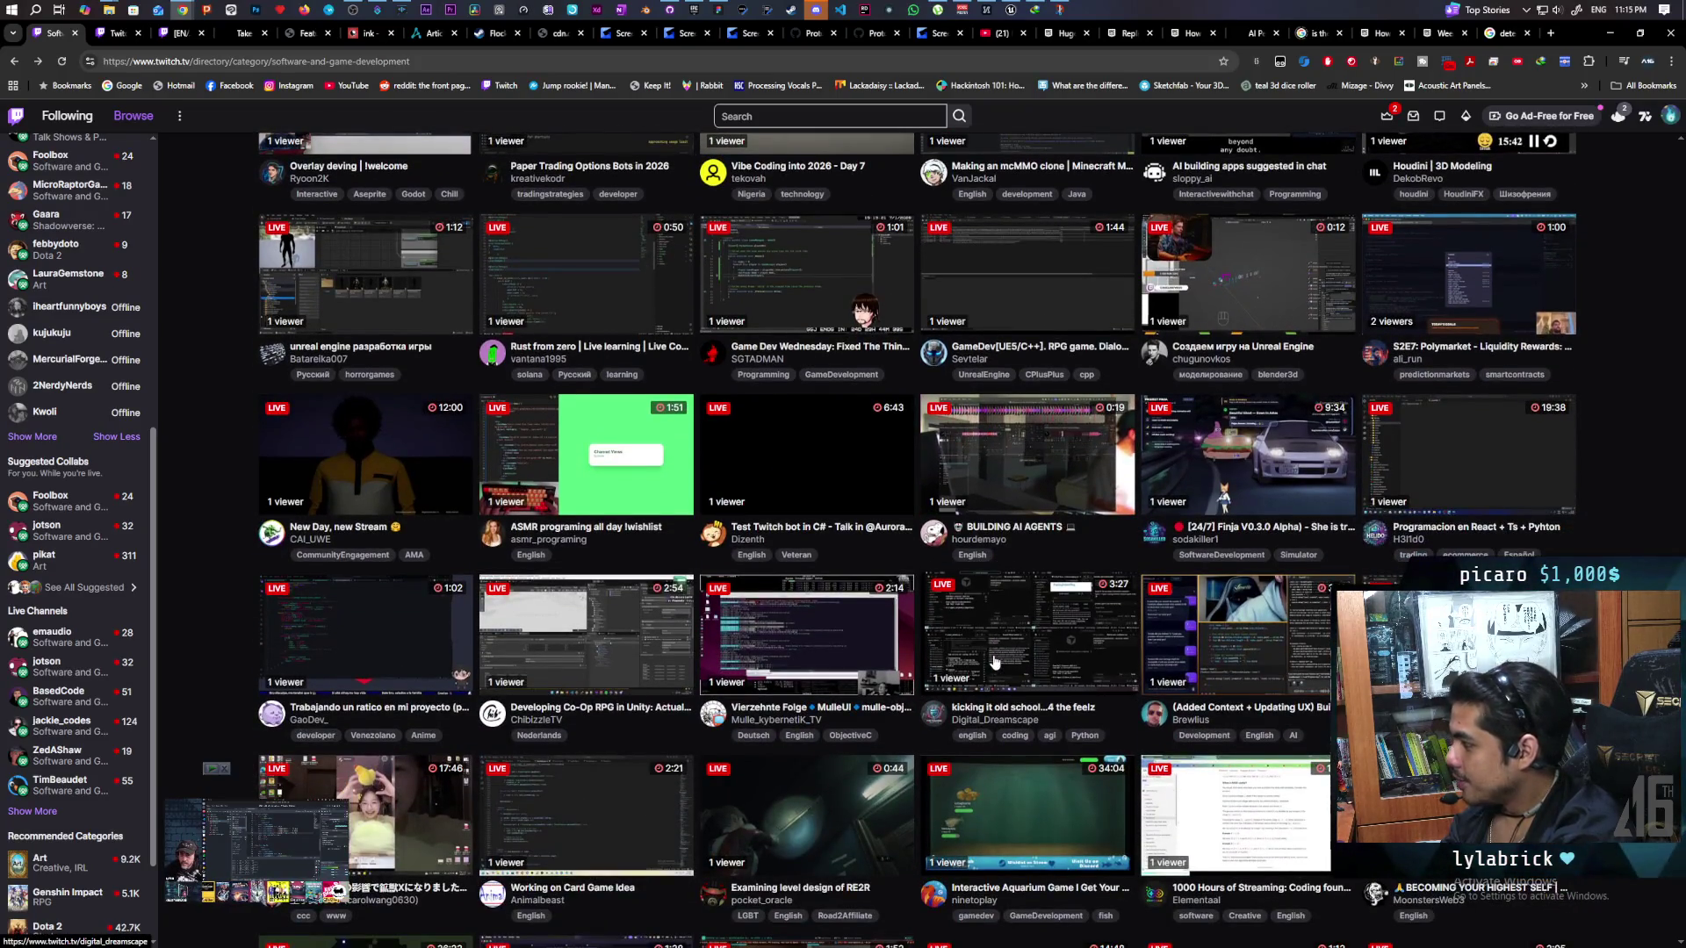
{"action": "scroll", "coordinate": [995, 662], "scroll_direction": "down", "scroll_amount": 2}
{"action": "scroll", "coordinate": [995, 662], "scroll_direction": "down", "scroll_amount": 2}
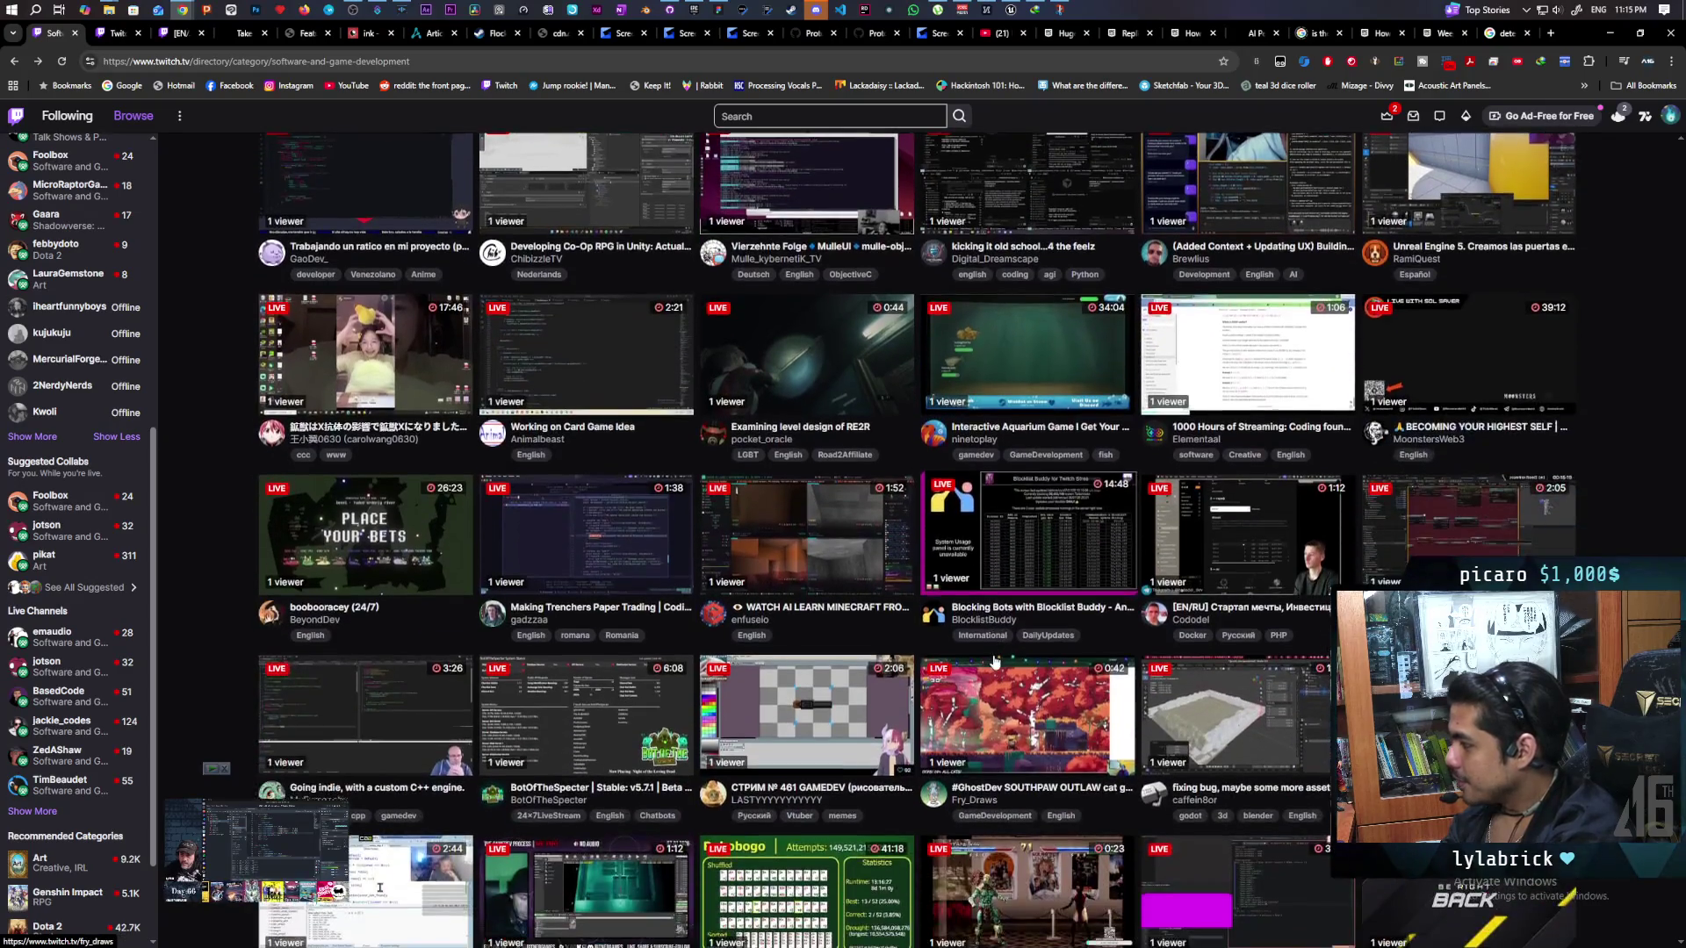
{"action": "scroll", "coordinate": [995, 662], "scroll_direction": "down", "scroll_amount": 1}
{"action": "scroll", "coordinate": [995, 662], "scroll_direction": "down", "scroll_amount": 4}
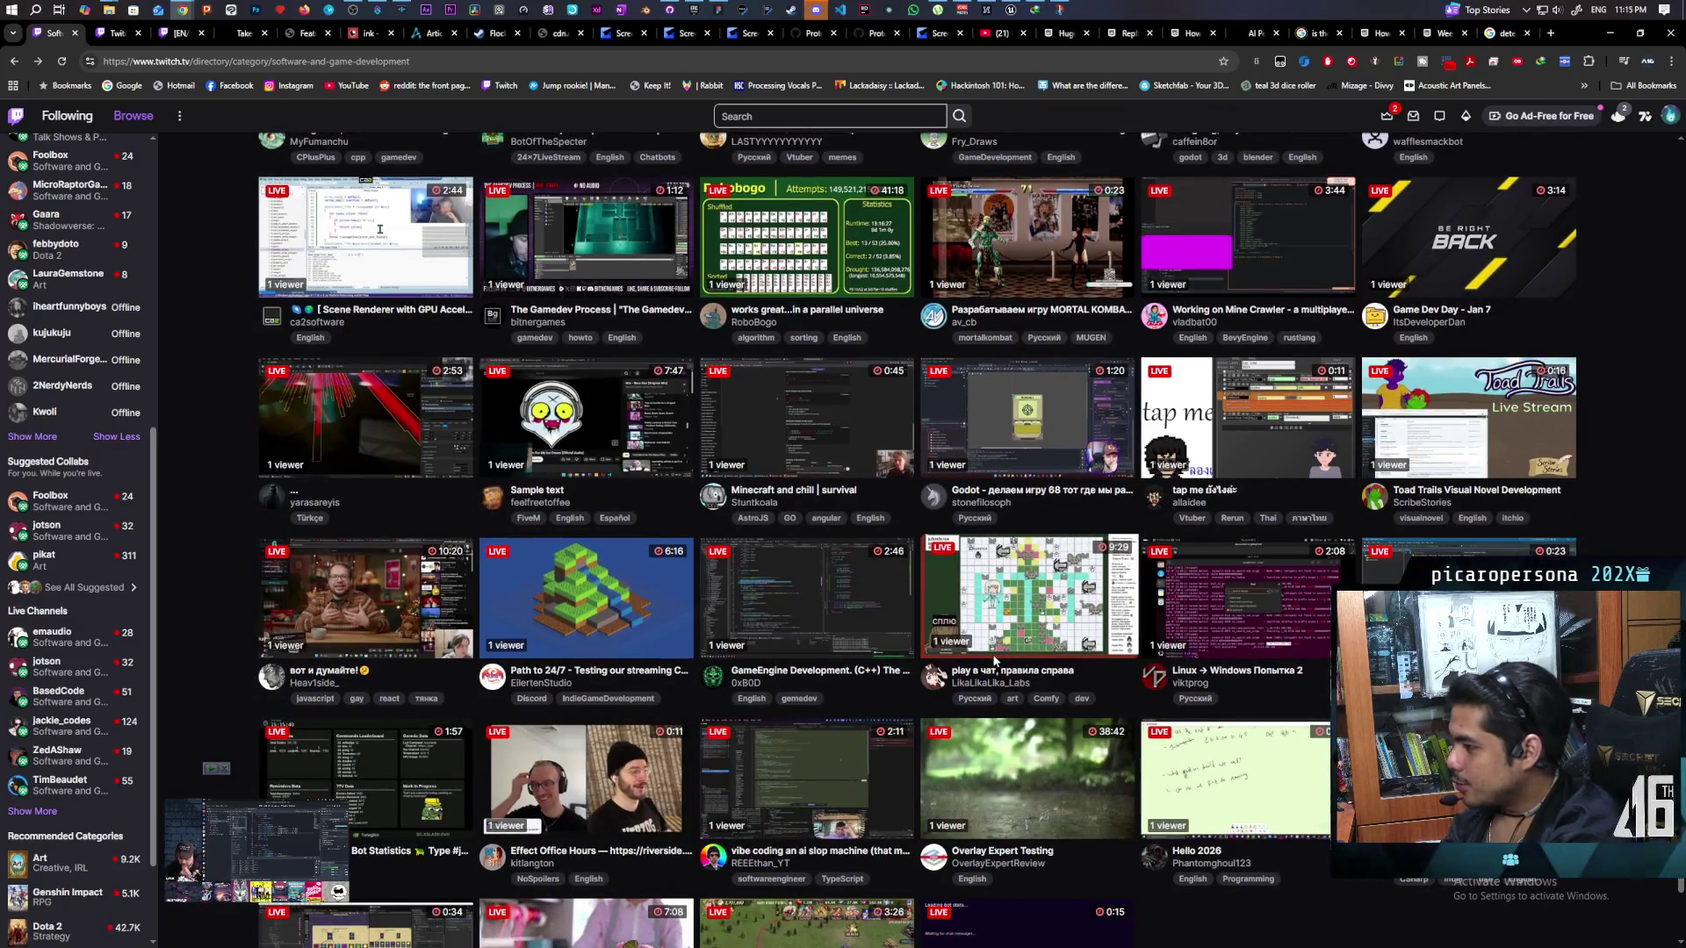
{"action": "scroll", "coordinate": [995, 662], "scroll_direction": "down", "scroll_amount": 2}
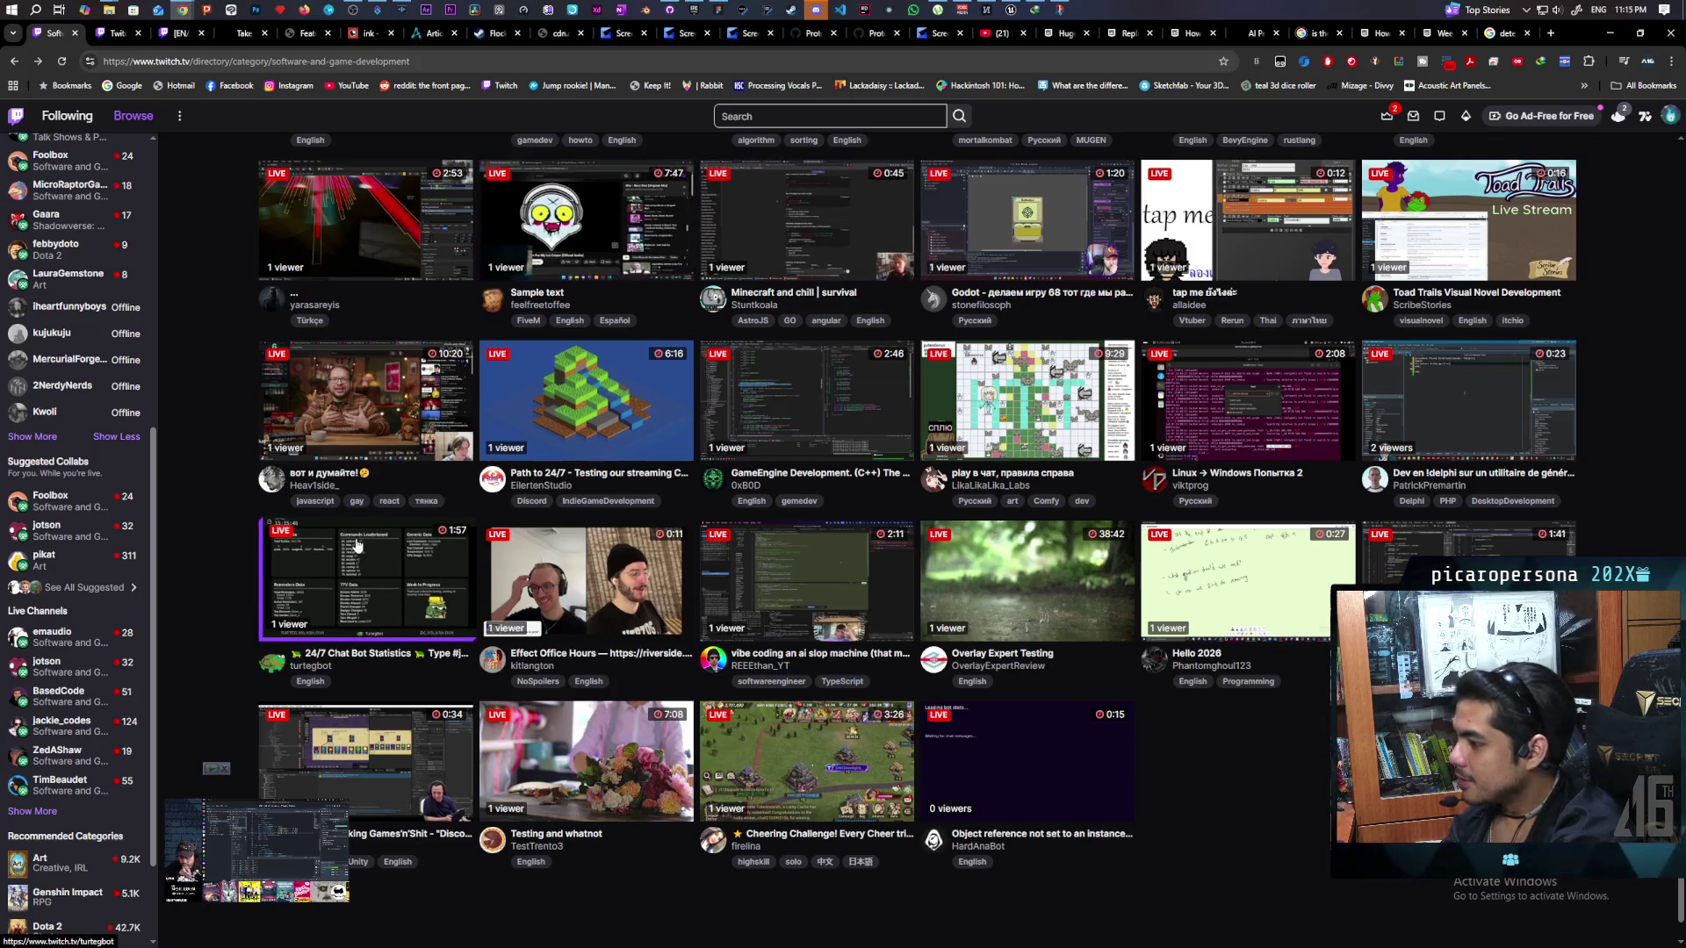
{"action": "scroll", "coordinate": [527, 395], "scroll_direction": "down", "scroll_amount": 10}
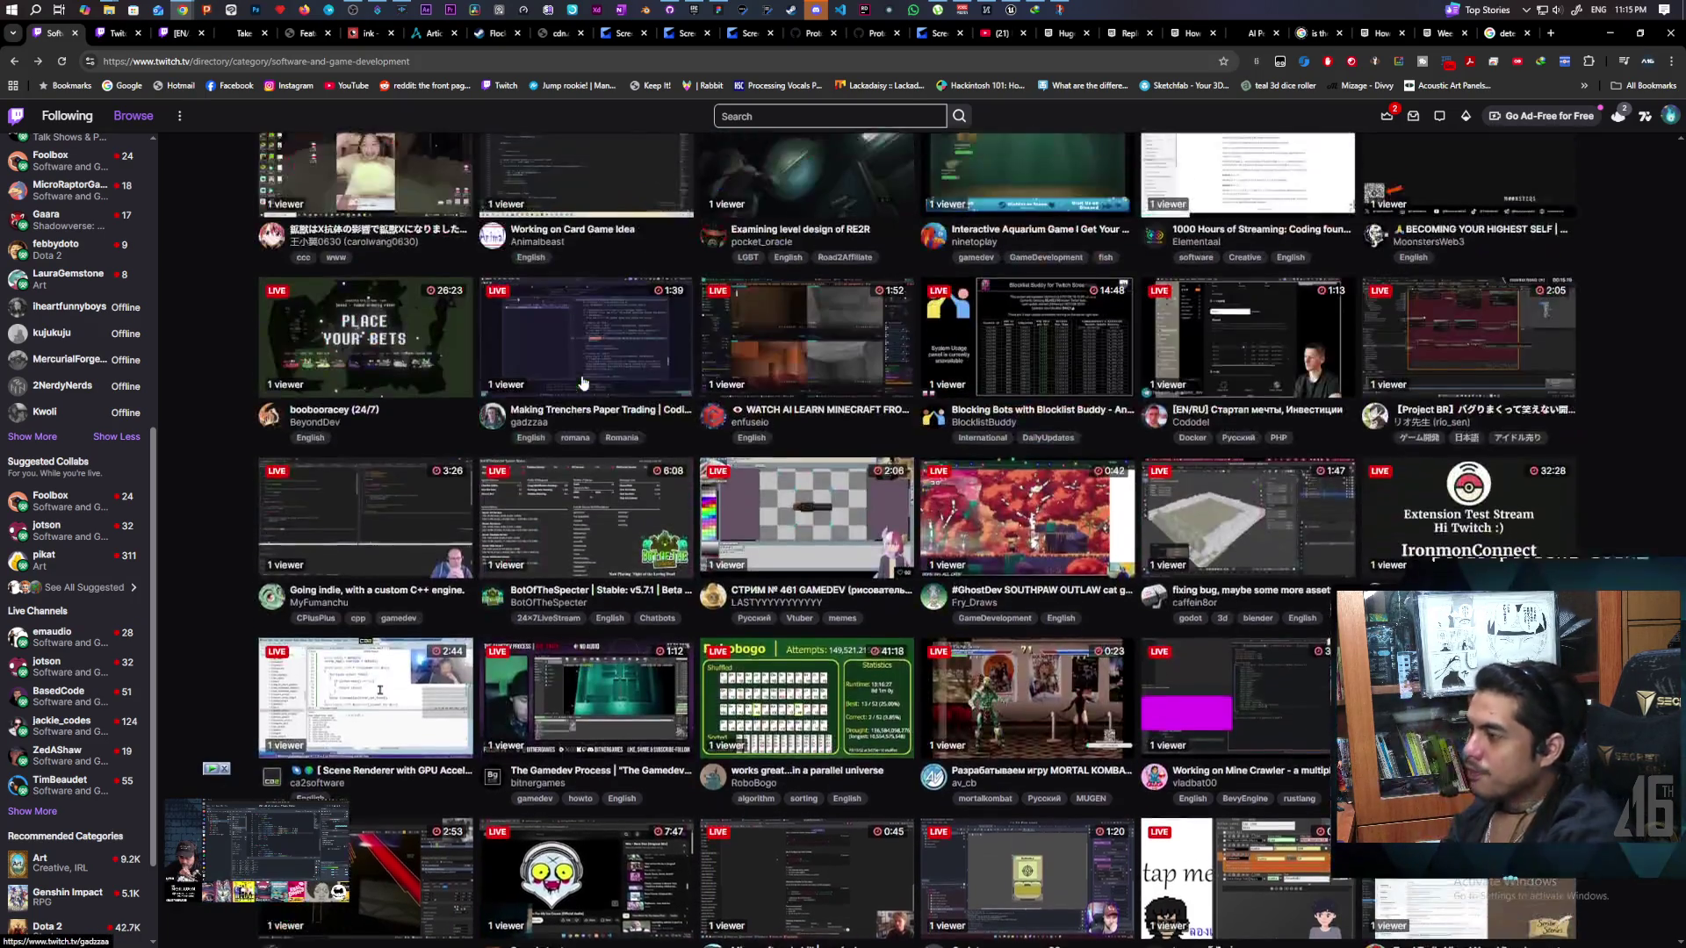
{"action": "scroll", "coordinate": [582, 384], "scroll_direction": "up", "scroll_amount": 3}
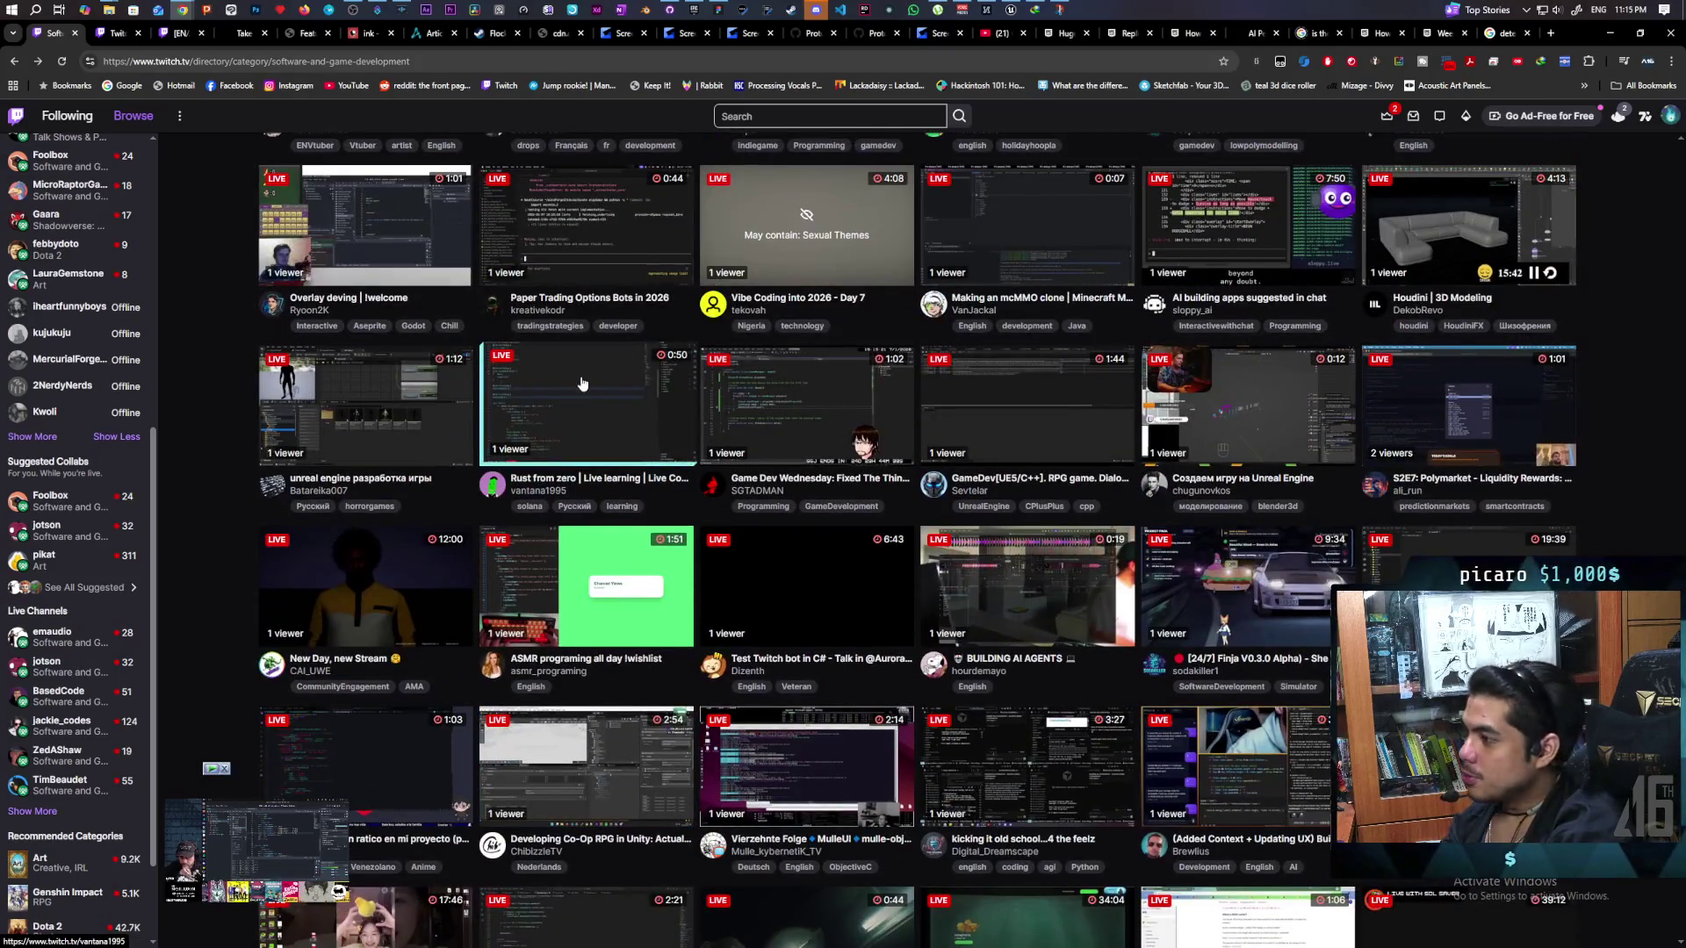
{"action": "scroll", "coordinate": [582, 384], "scroll_direction": "up", "scroll_amount": 5}
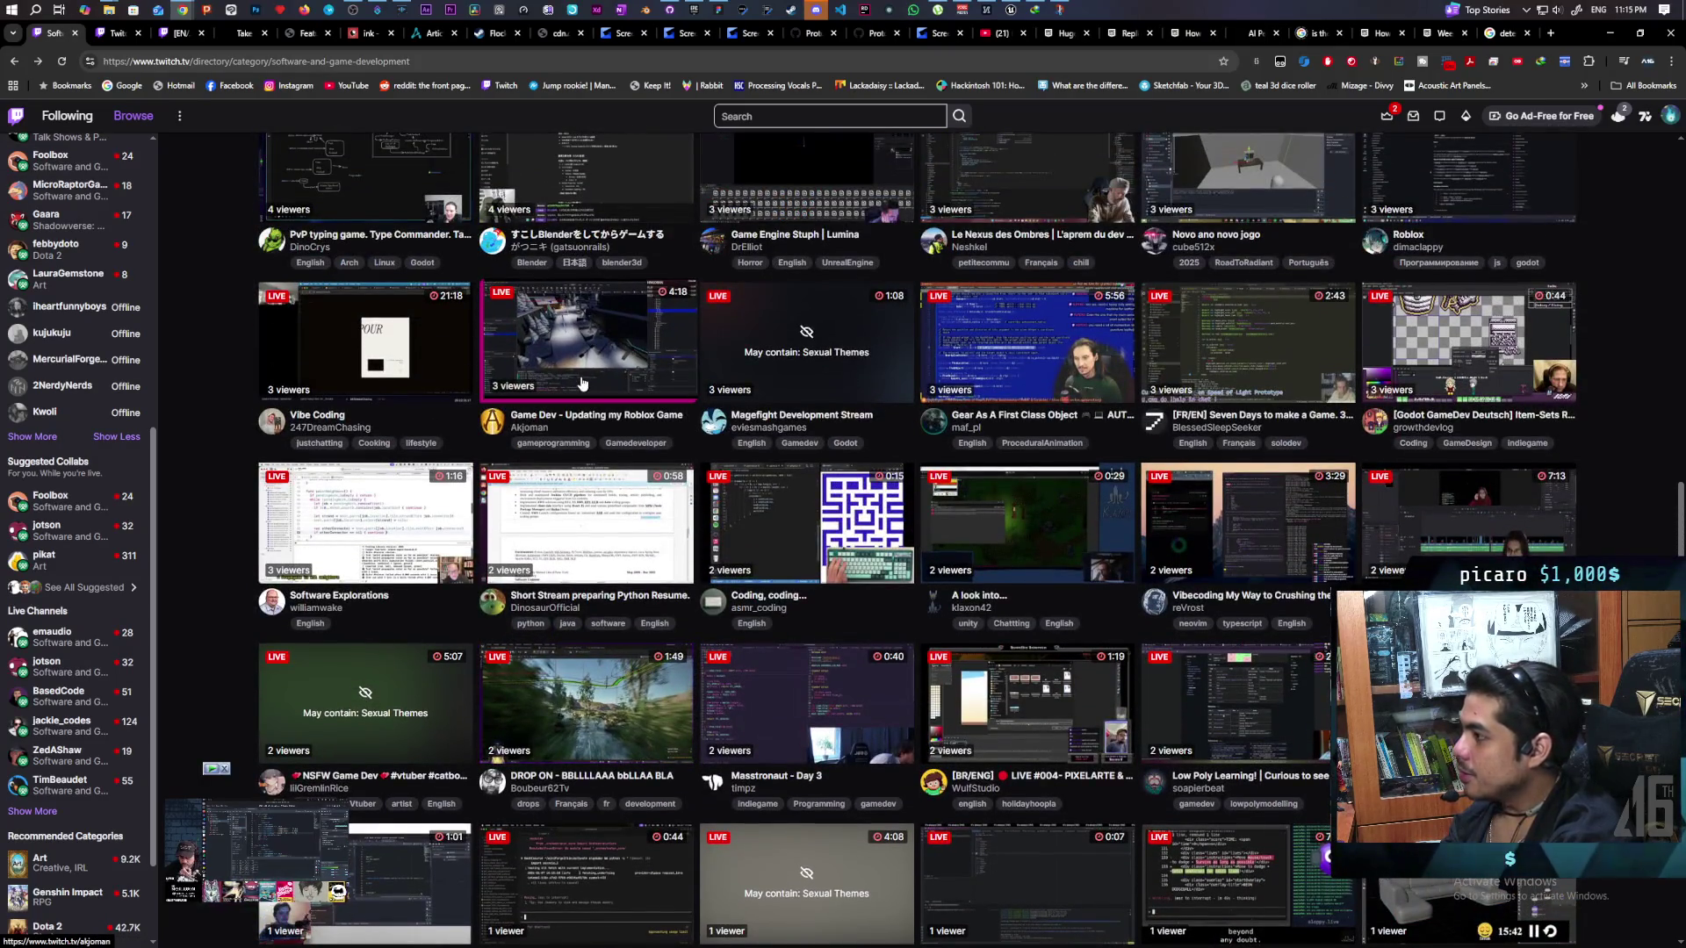
Go back through the clip and channel pages to the channel's search results of past Blender & UE5 broadcasts.
{"action": "left_click", "coordinate": [16, 62]}
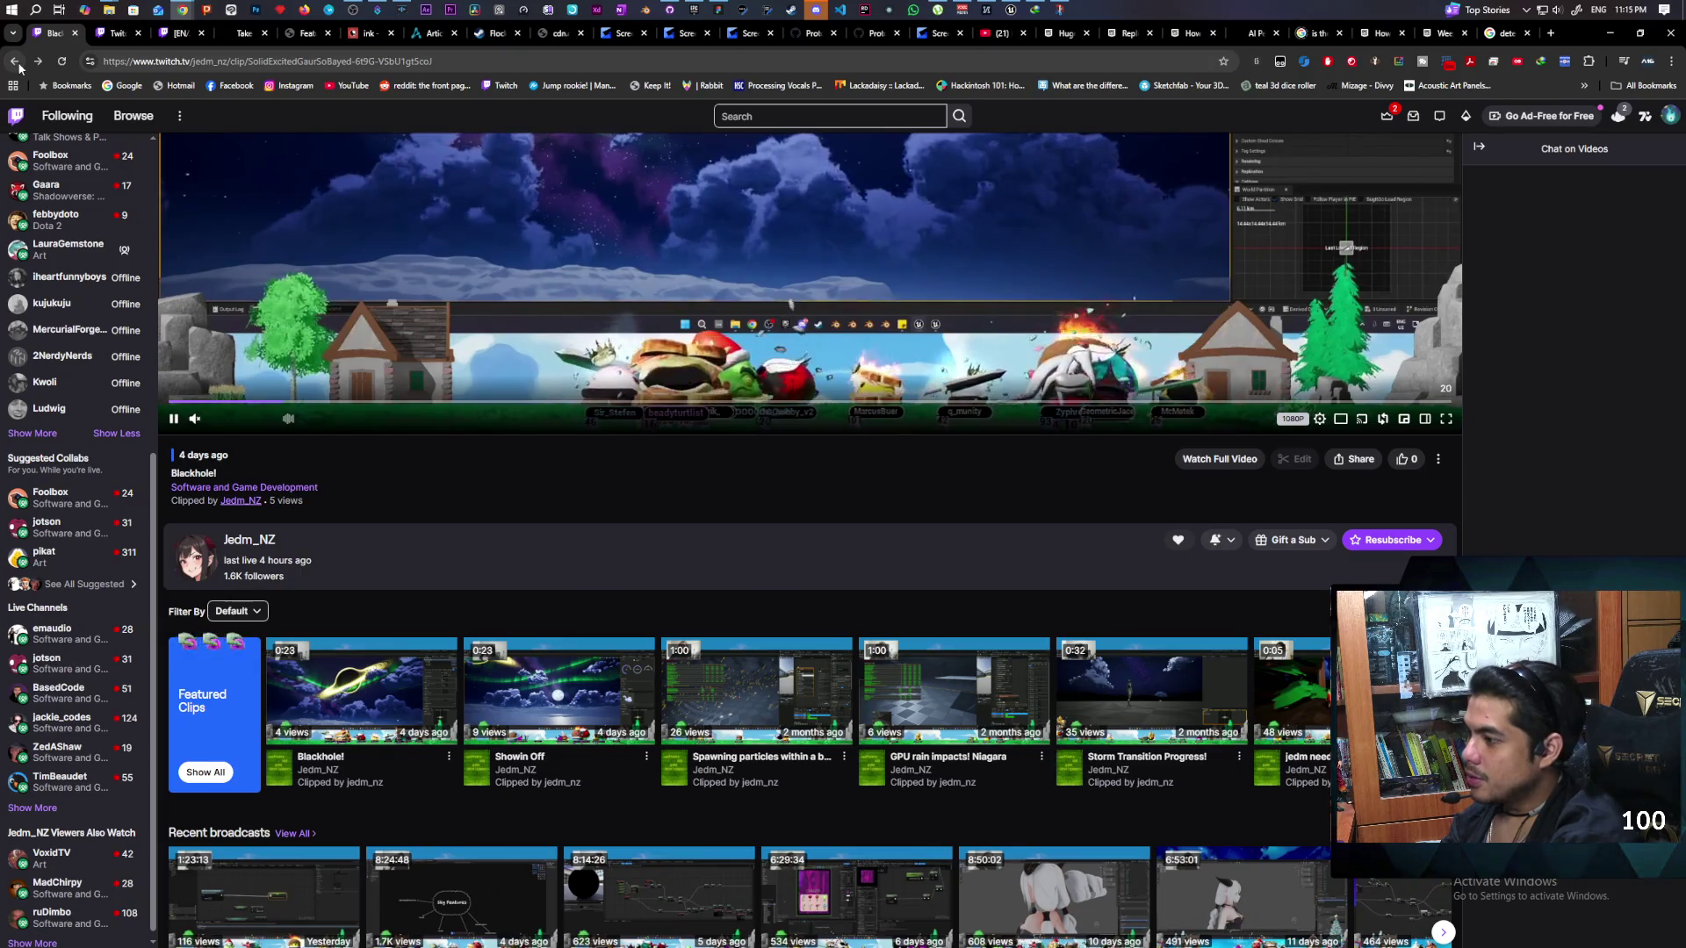
{"action": "left_click", "coordinate": [16, 63]}
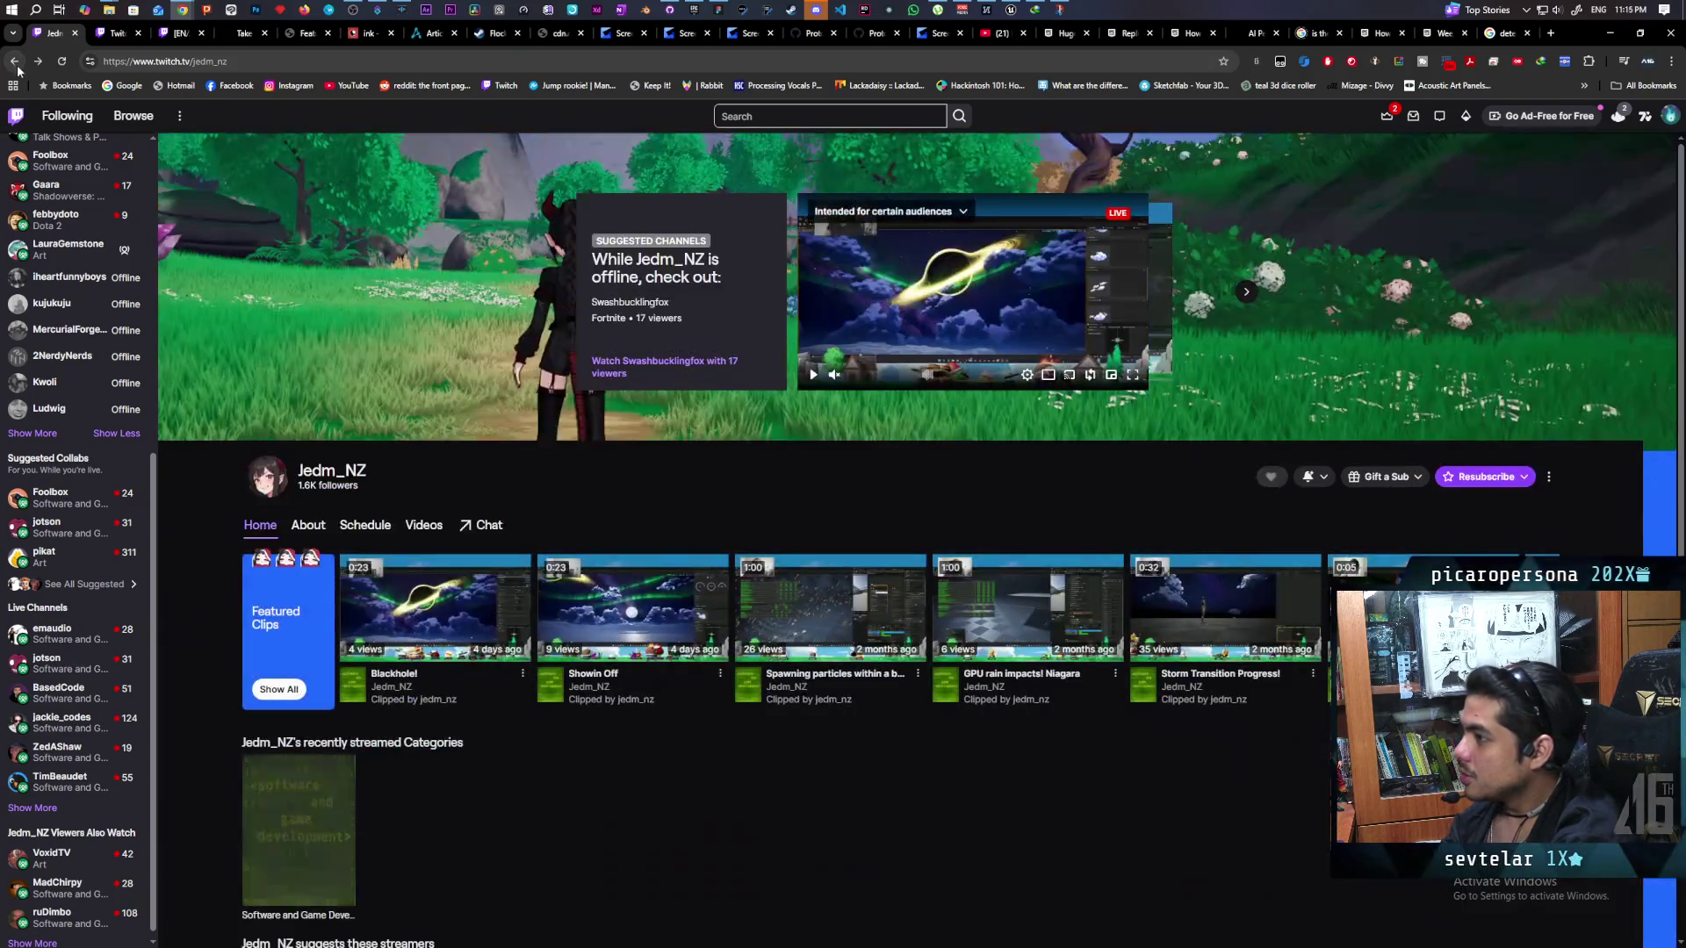
{"action": "left_click", "coordinate": [16, 72]}
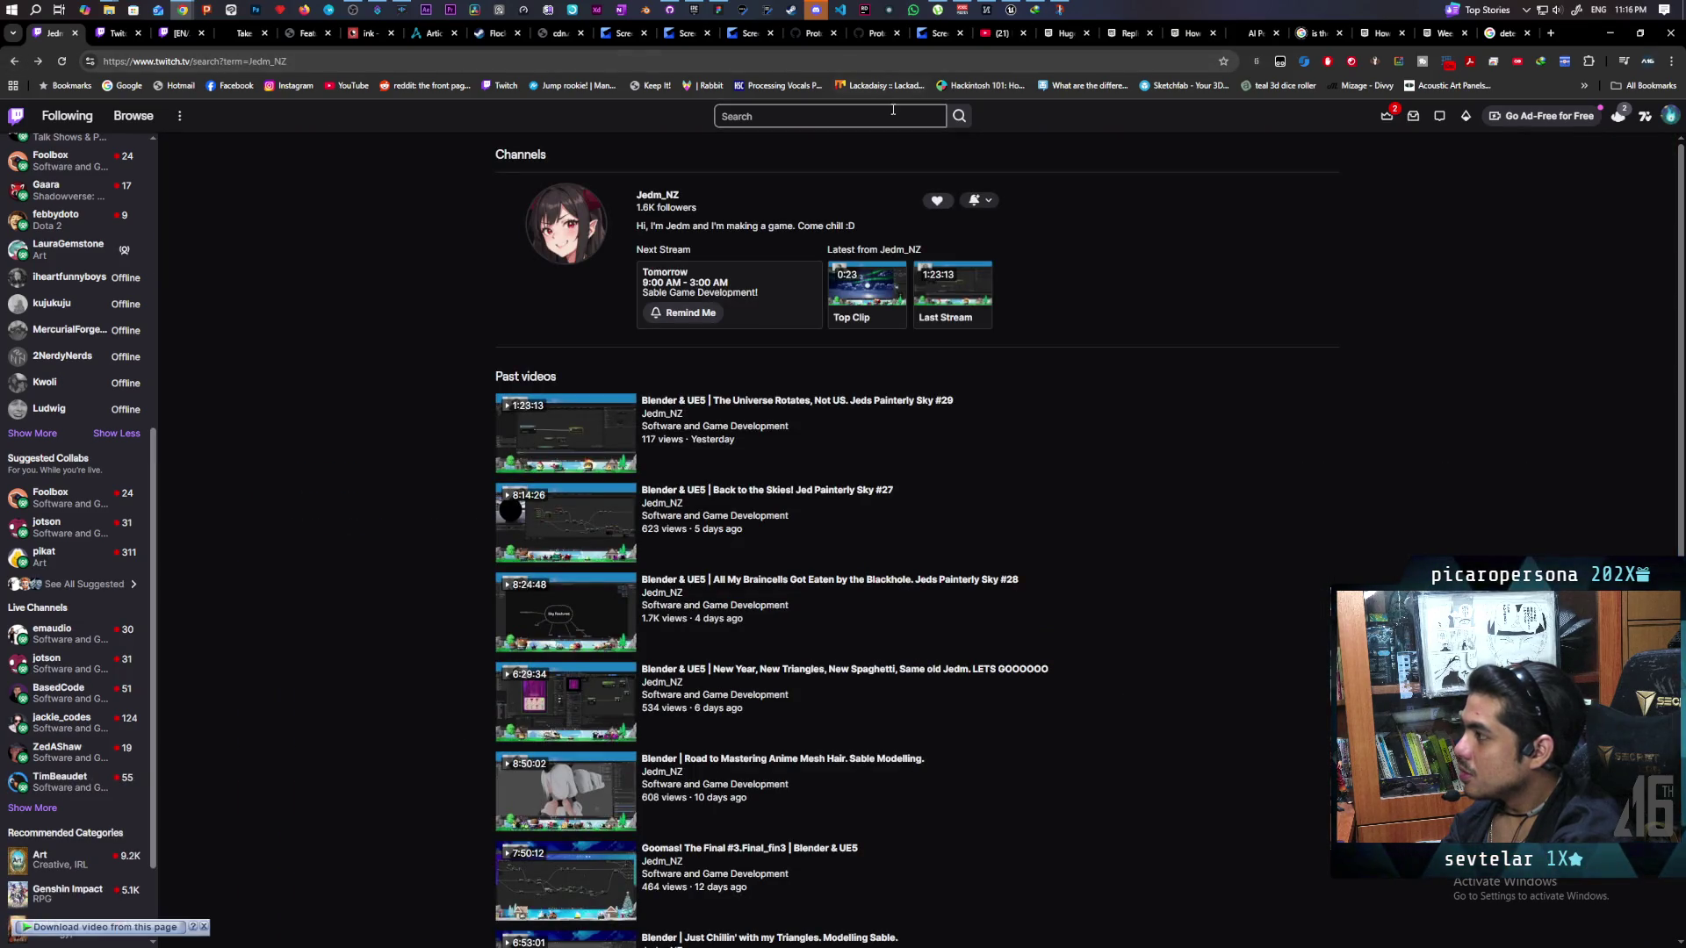
Search for 'unrealengine' and open the UnrealEngine tag's live channels, sorted by viewers high to low.
{"action": "left_click", "coordinate": [857, 110]}
{"action": "type", "text": "unreal"}
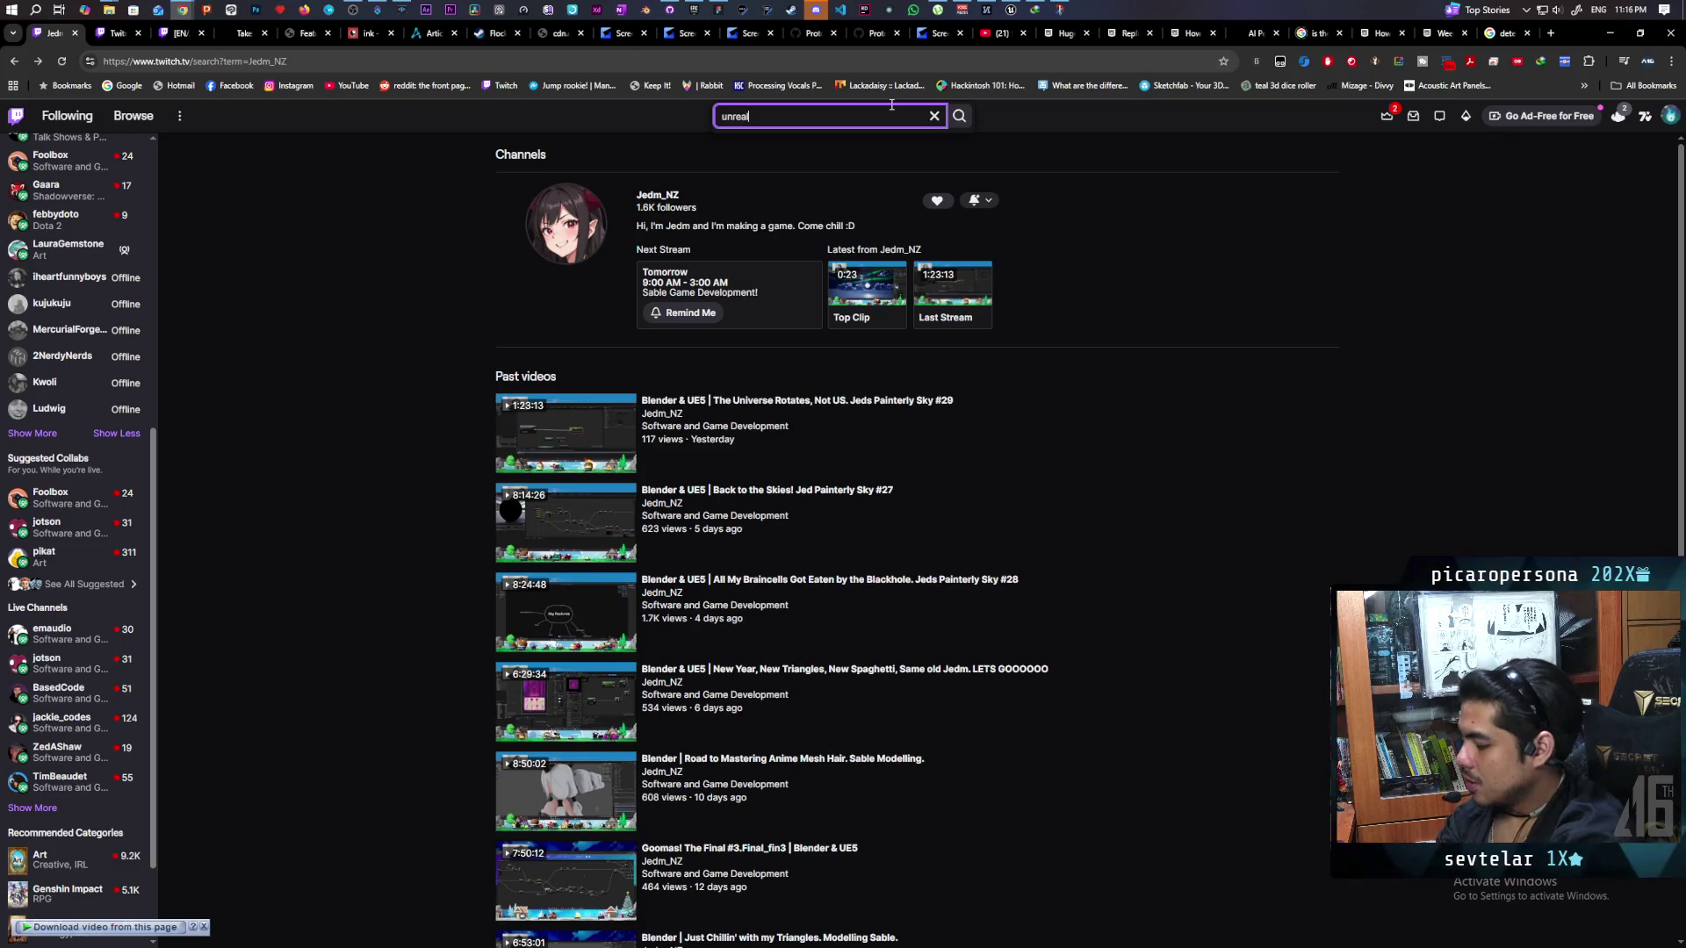
{"action": "type", "text": "engine"}
{"action": "key", "text": "Return"}
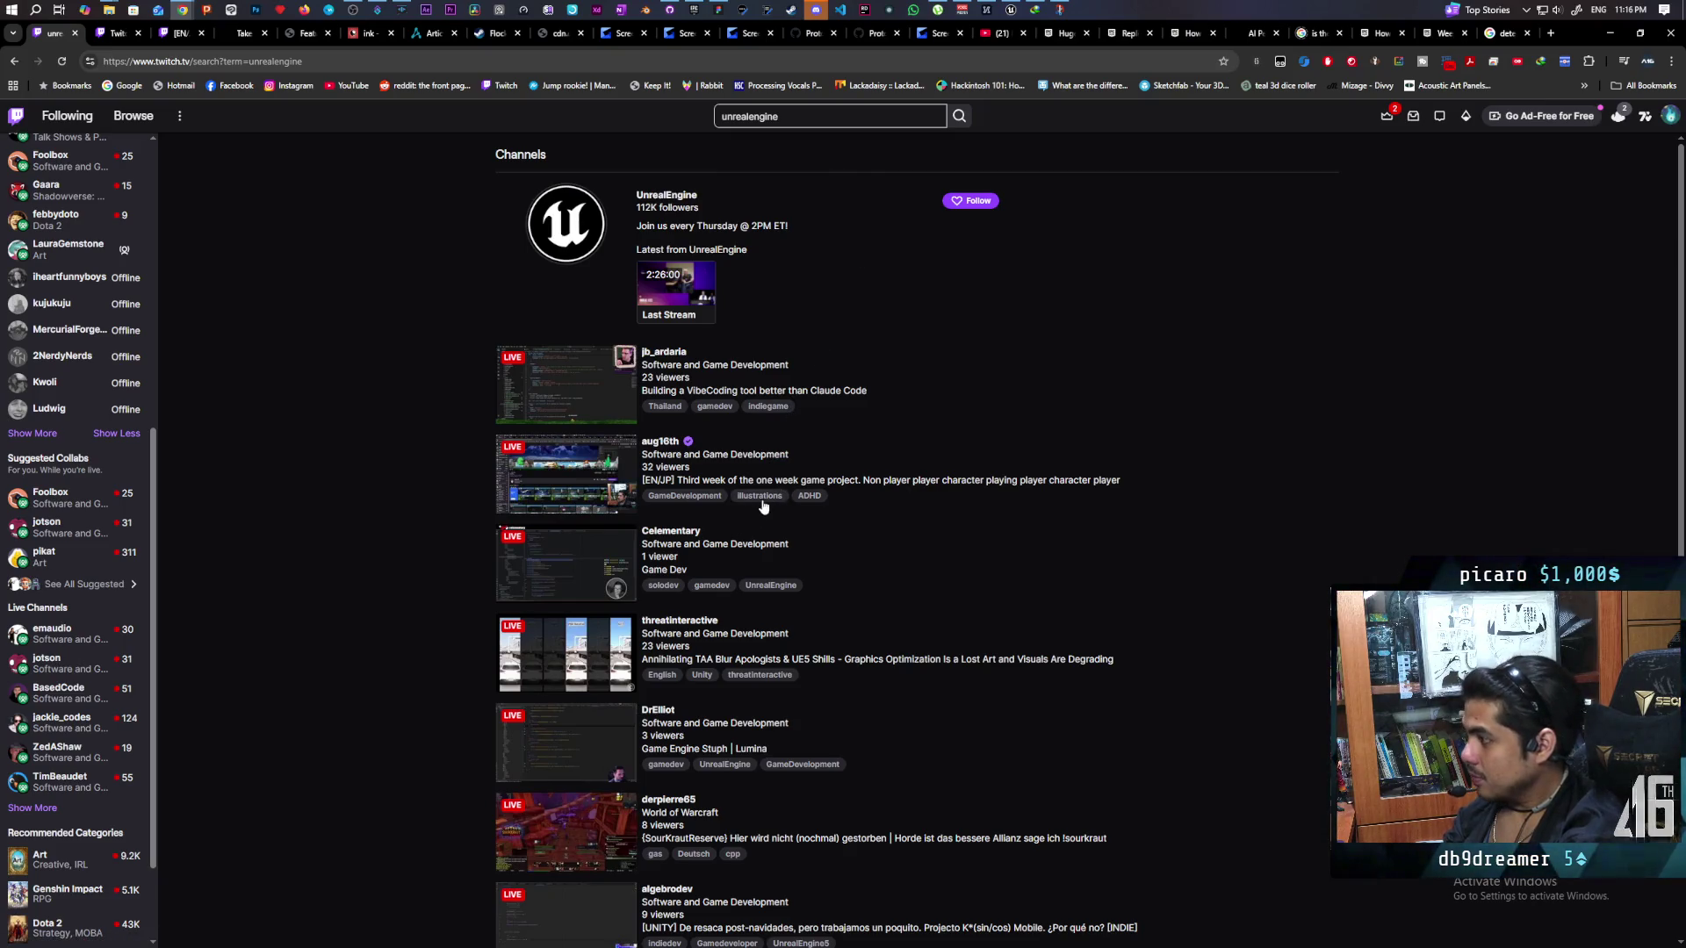
{"action": "left_click", "coordinate": [774, 586]}
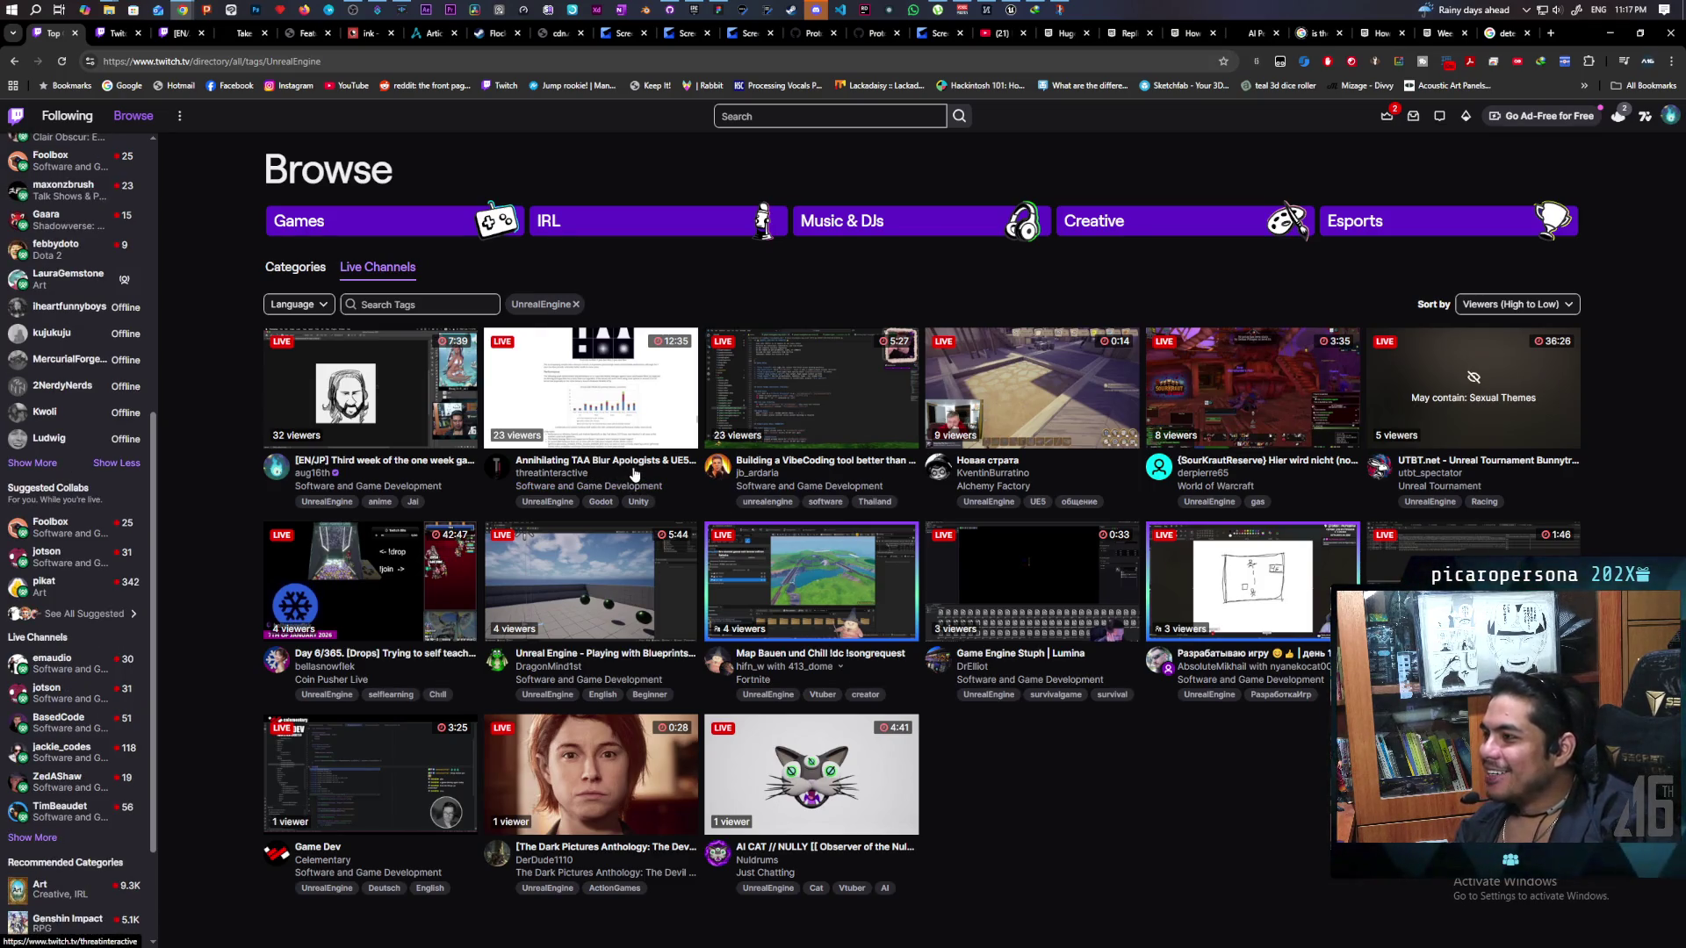
Open the 'Annihilating TAA Blur Apologists & UE5 Shills' live stream from the UnrealEngine grid.
{"action": "mouse_move", "coordinate": [674, 350]}
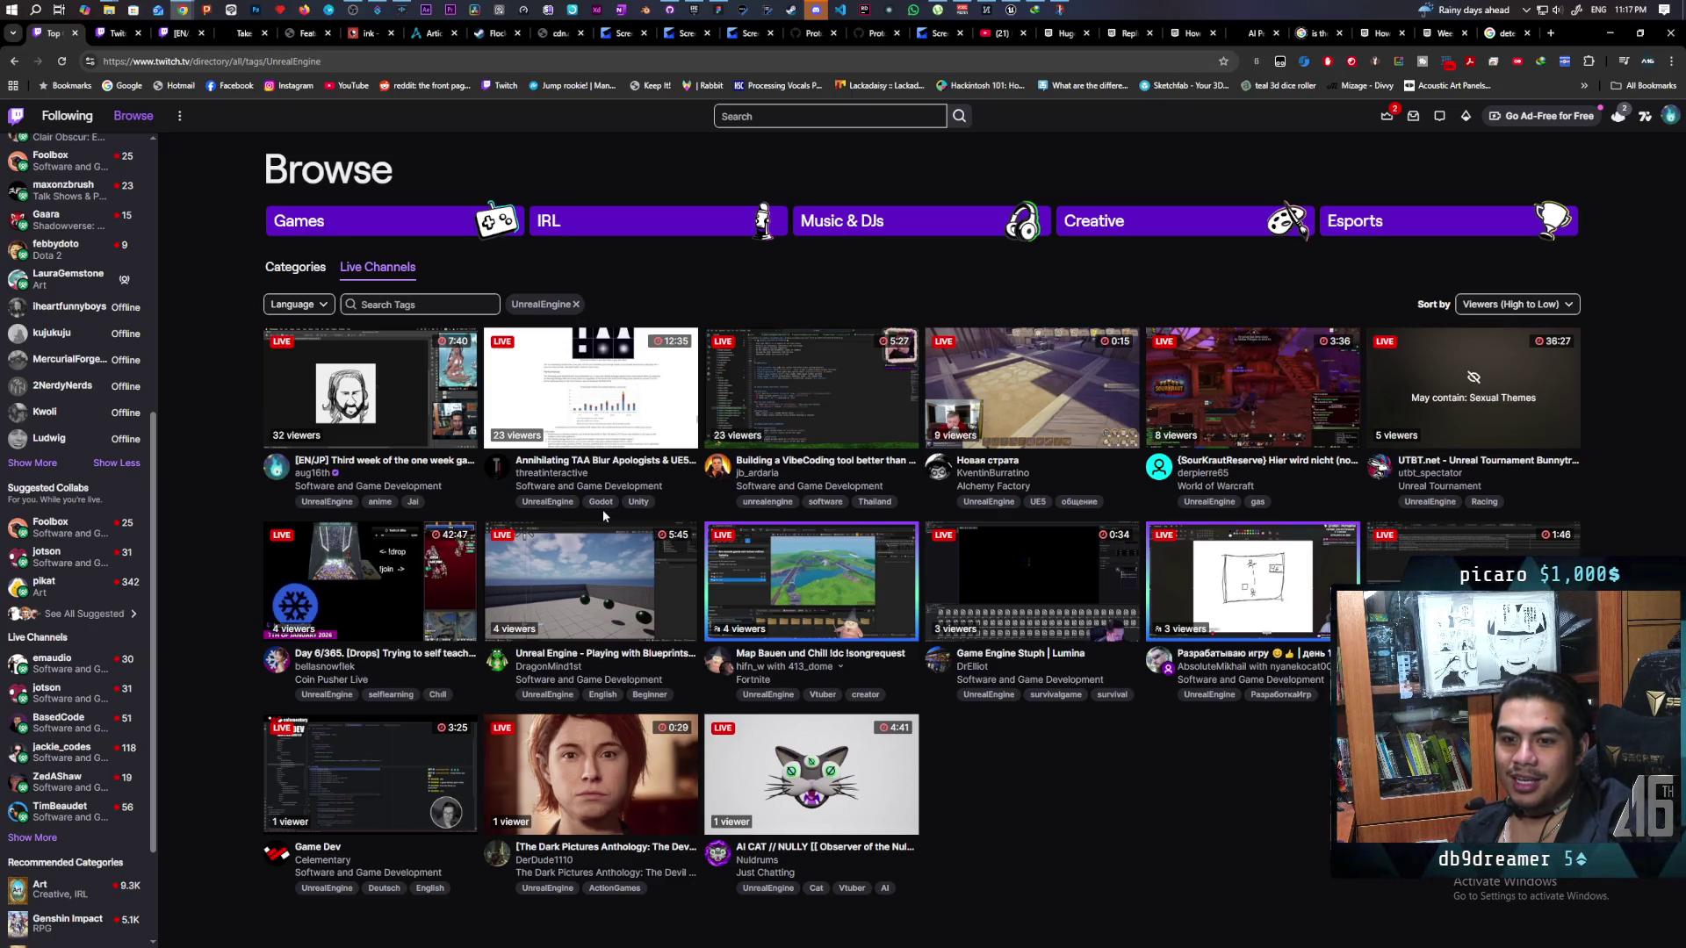
{"action": "left_click", "coordinate": [579, 403]}
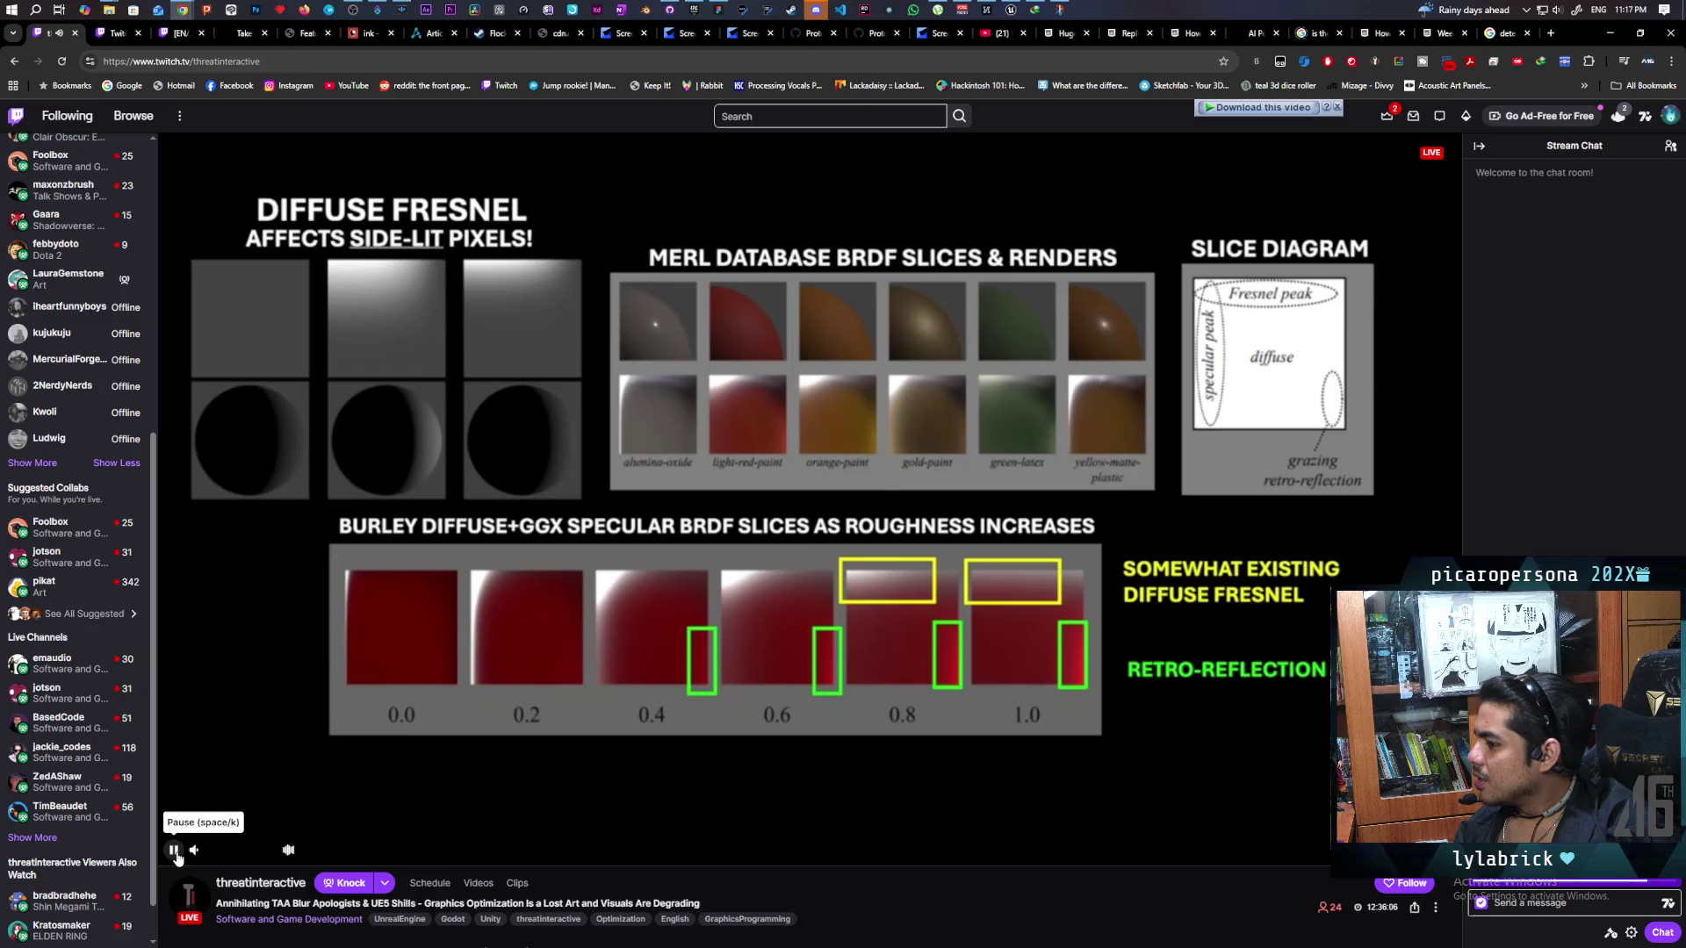
Lower the stream volume and return to the UnrealEngine live channels list, leaving it in a mini player.
{"action": "scroll", "coordinate": [201, 853], "scroll_direction": "down", "scroll_amount": 3}
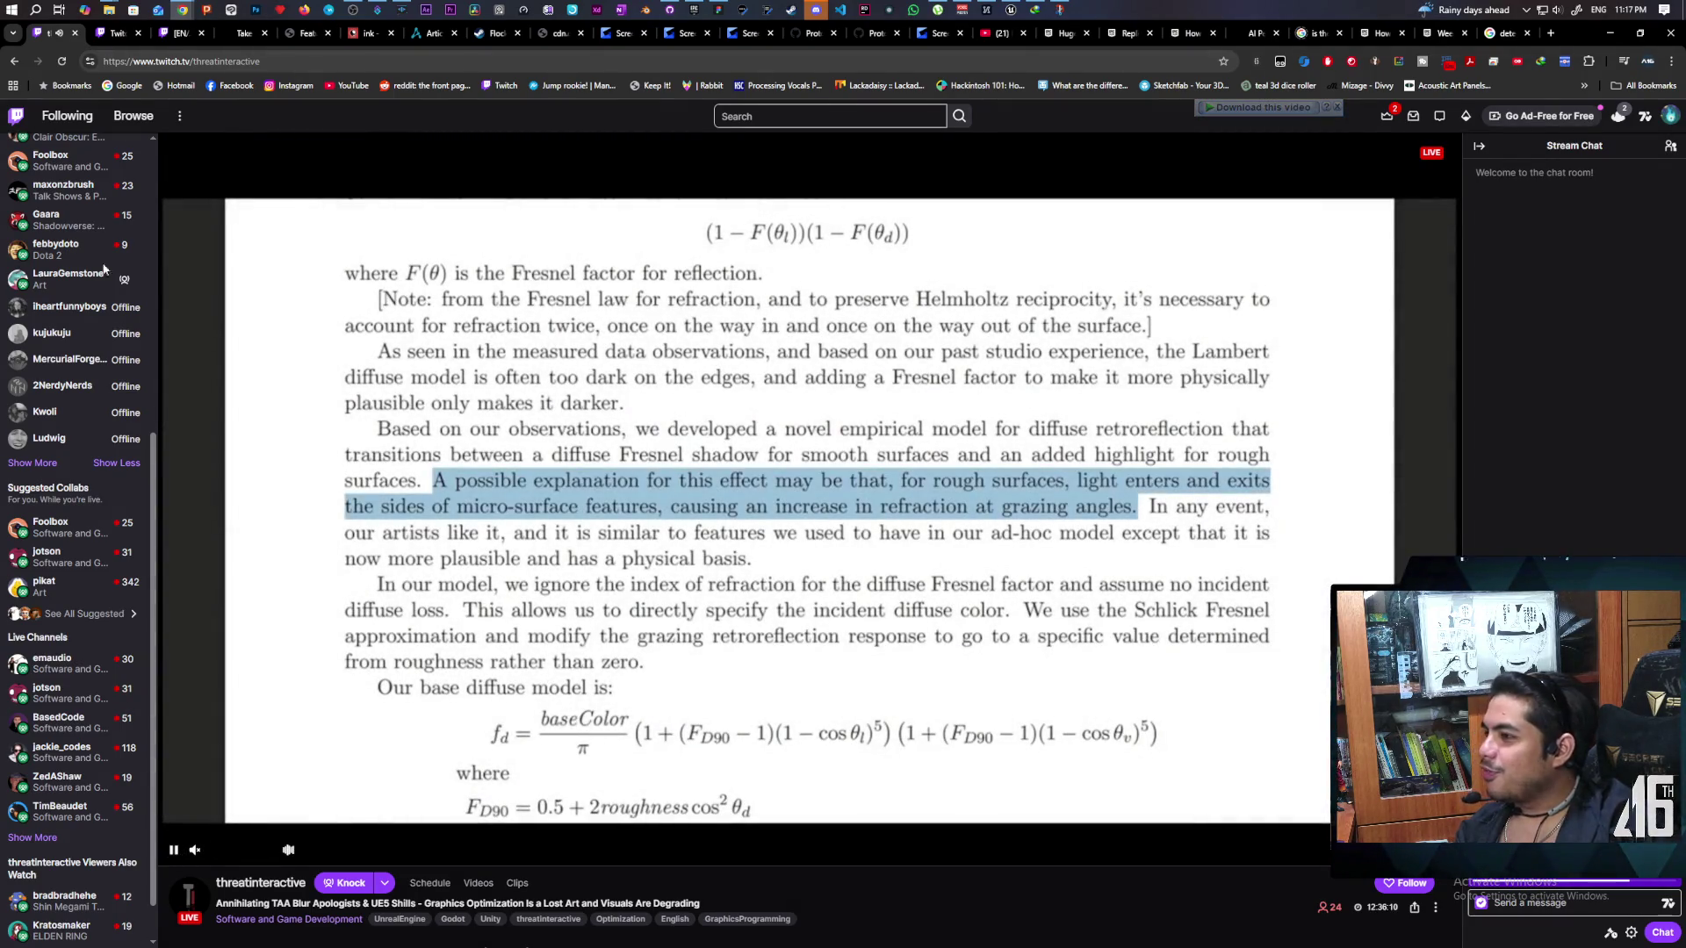
{"action": "left_click", "coordinate": [134, 115]}
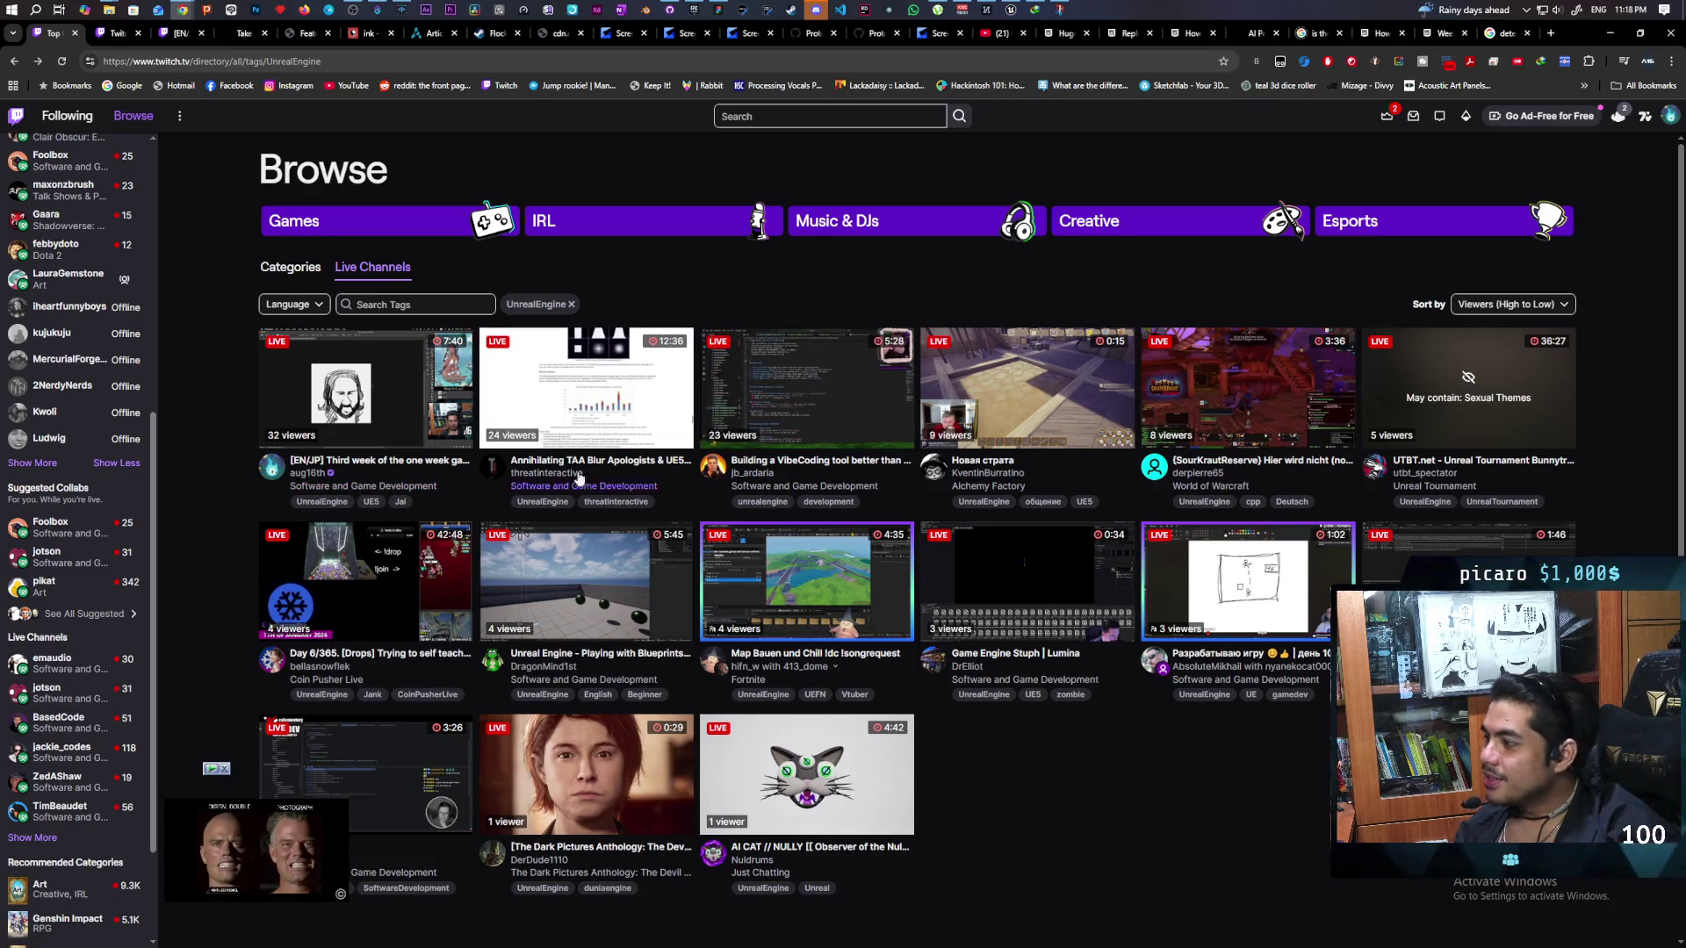
Open the suggested collab channel's live Godot stream 'Making horror job sim The Mailroom'.
{"action": "left_click", "coordinate": [64, 569]}
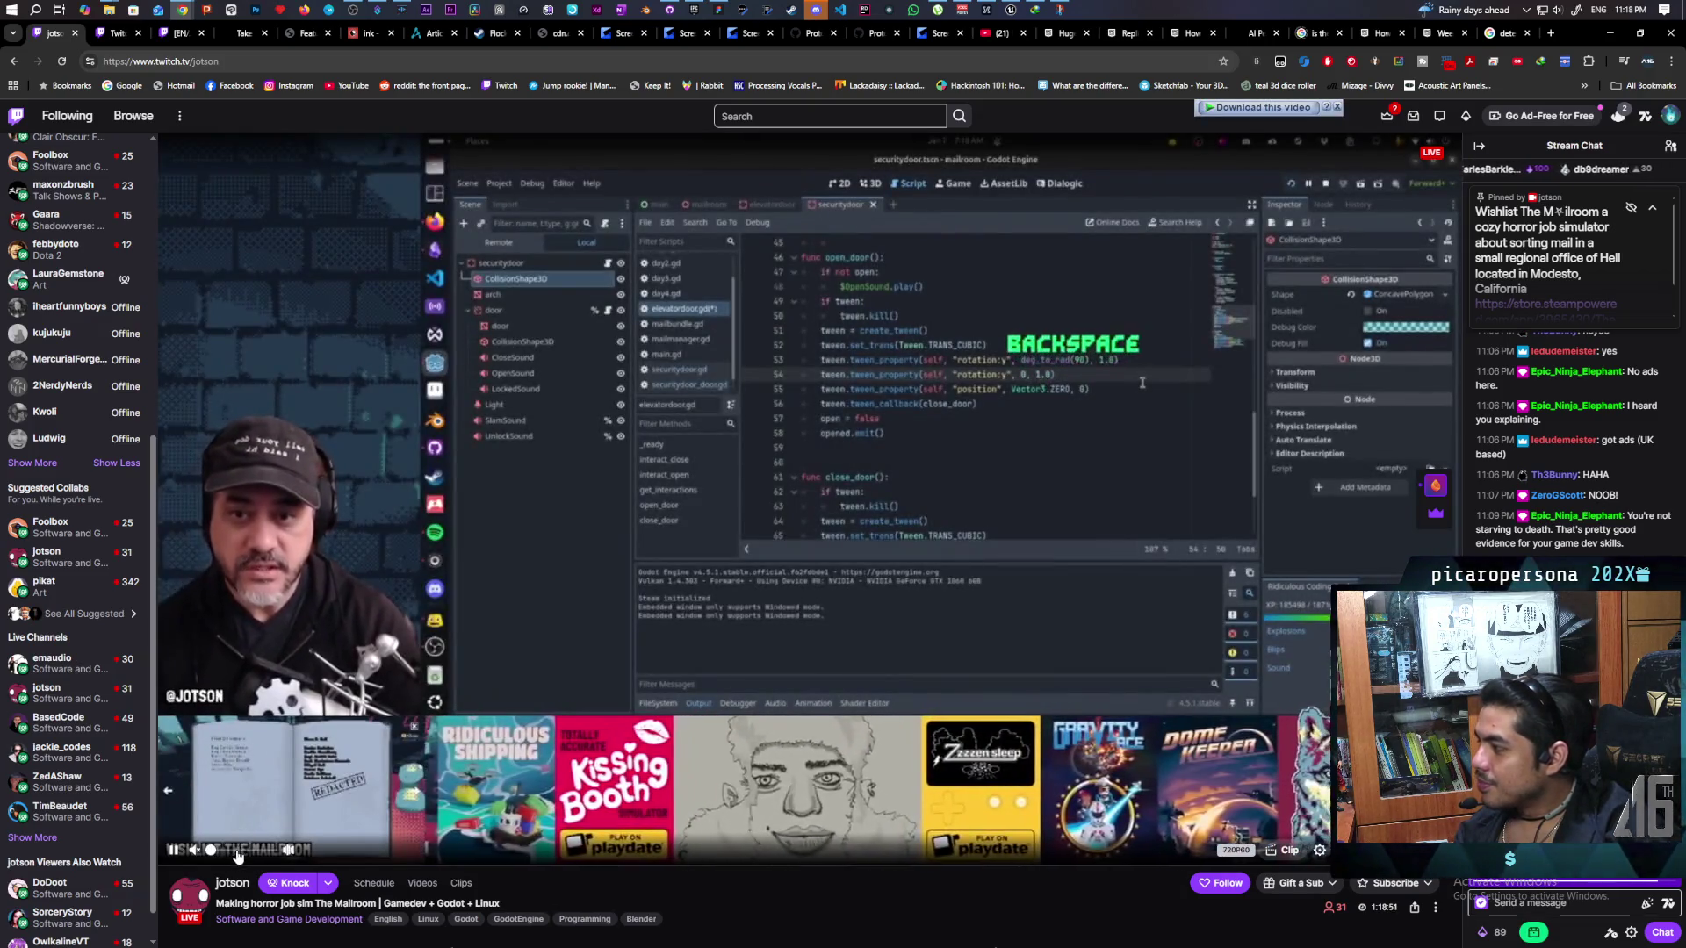
Set the Mailroom stream volume to 32%, then select the channel name in the address bar and cancel.
{"action": "left_click", "coordinate": [230, 850]}
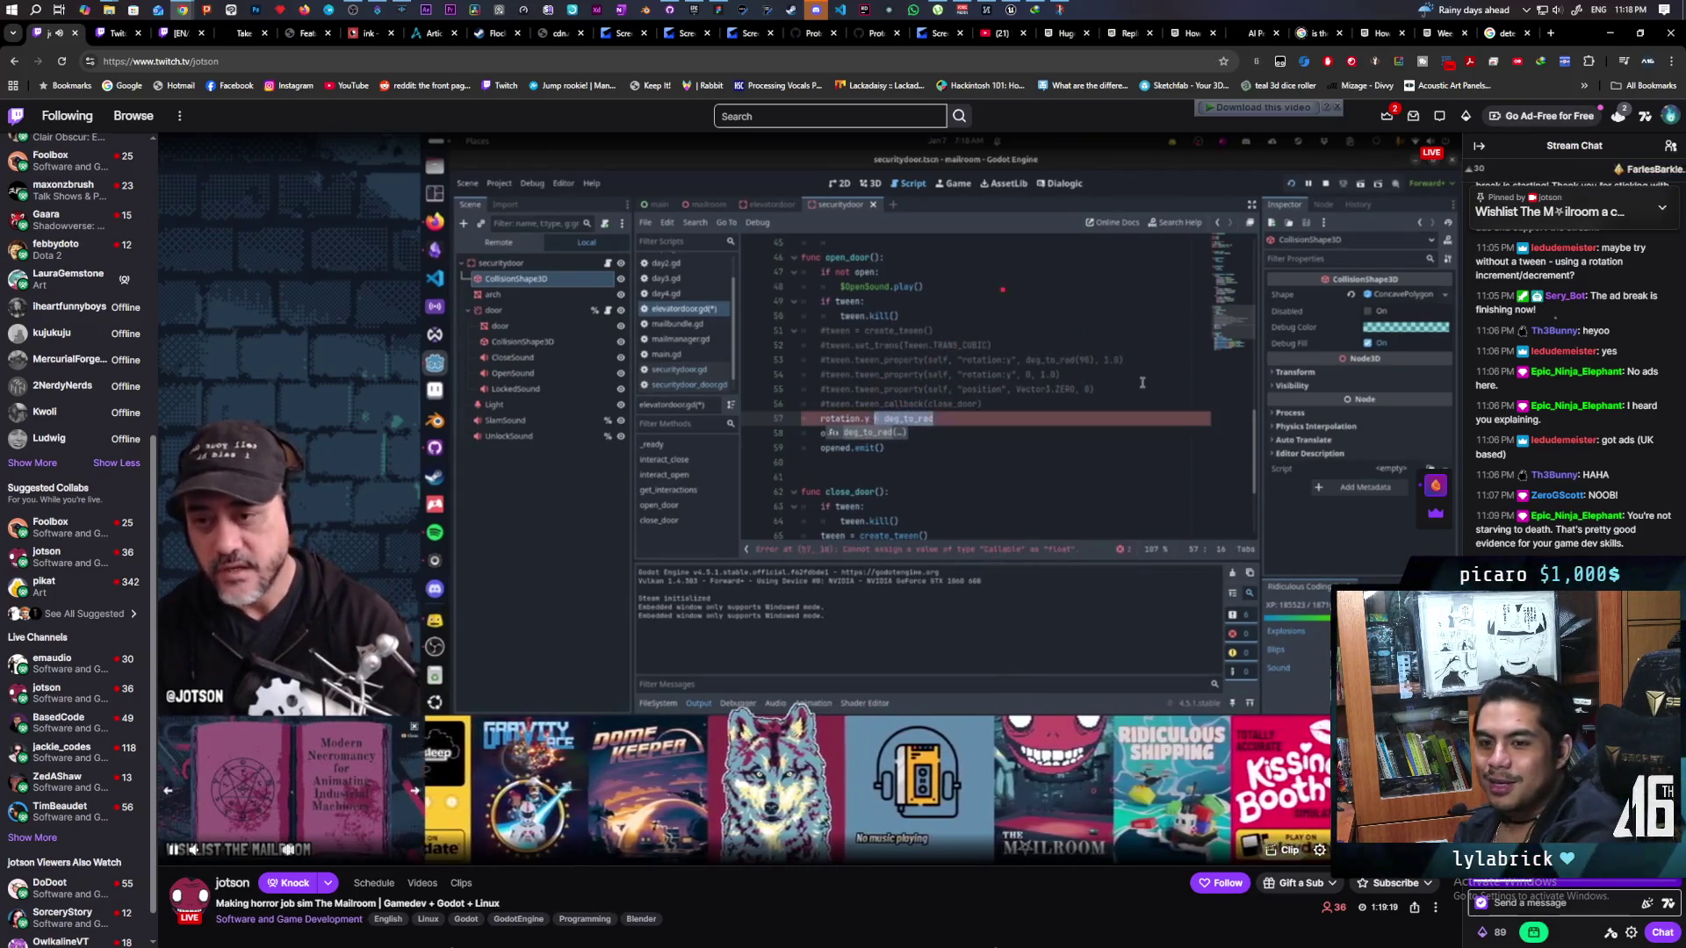
{"action": "left_click_drag", "start_coordinate": [201, 61], "coordinate": [253, 64]}
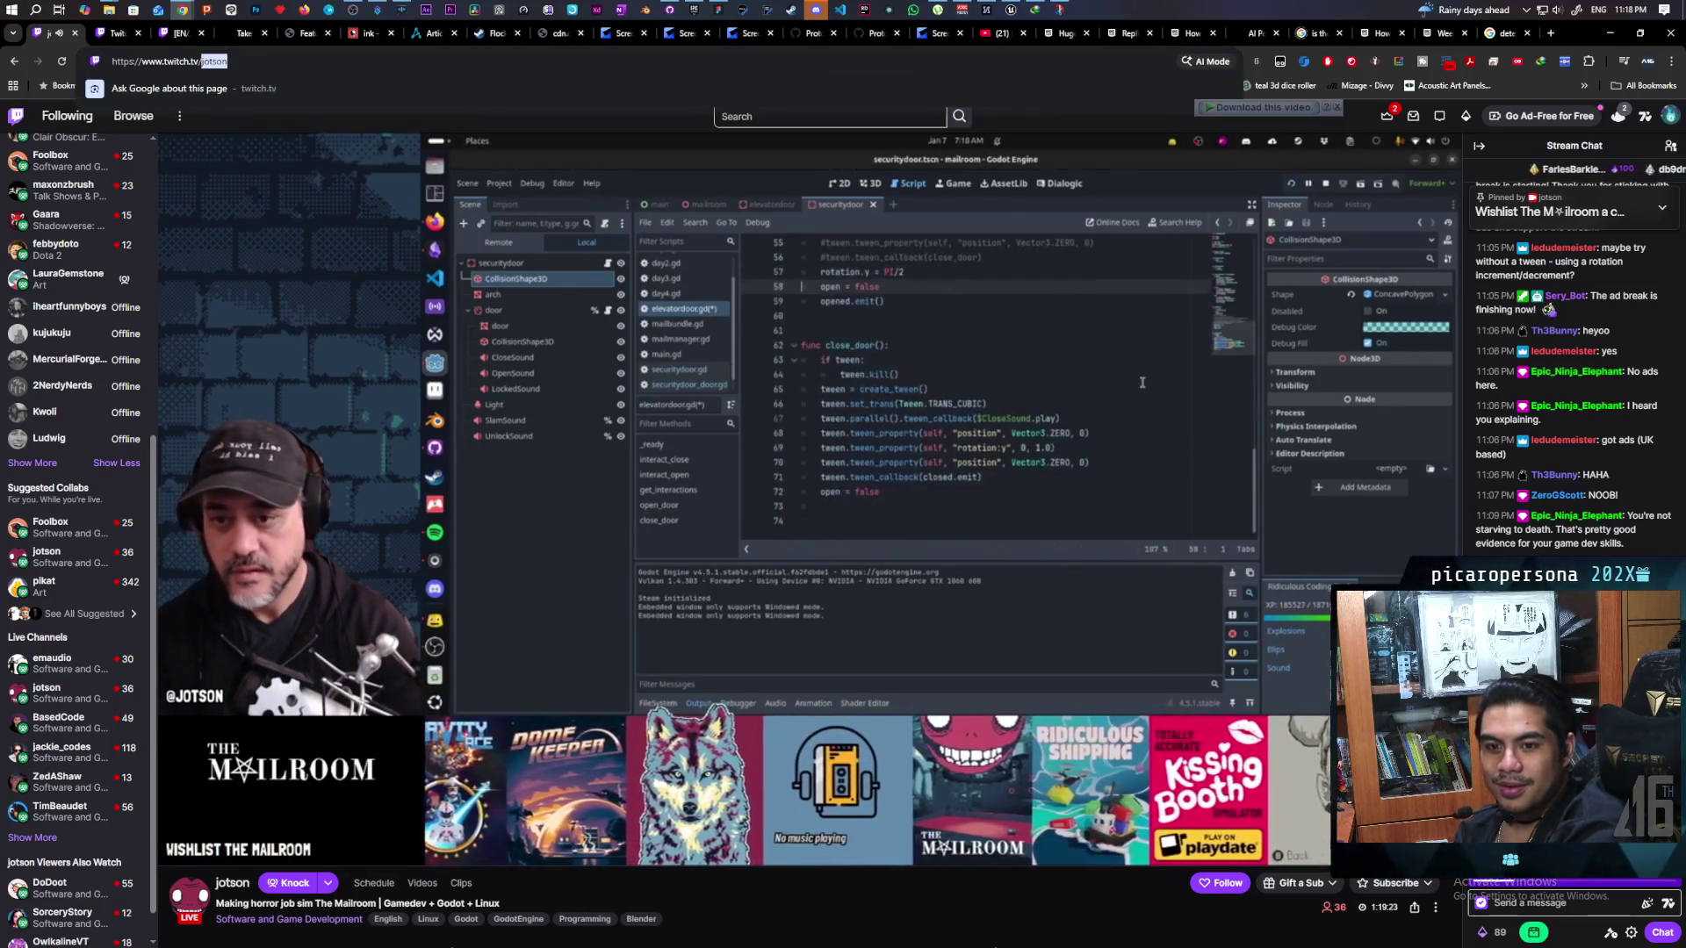
{"action": "key", "text": "Escape"}
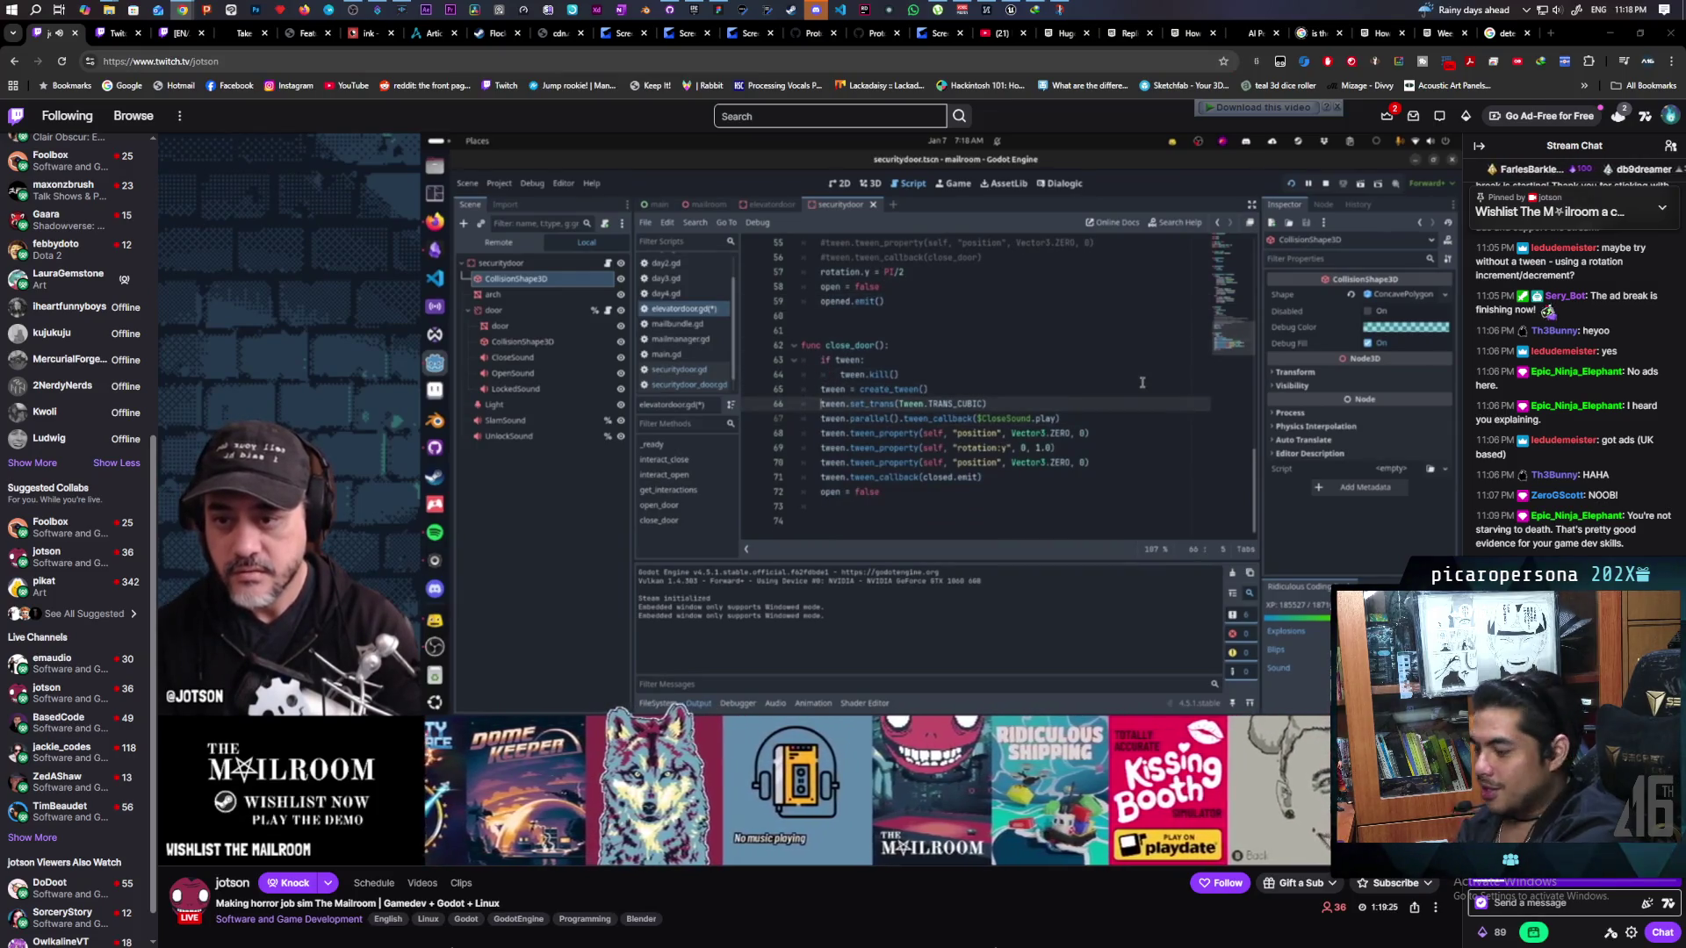